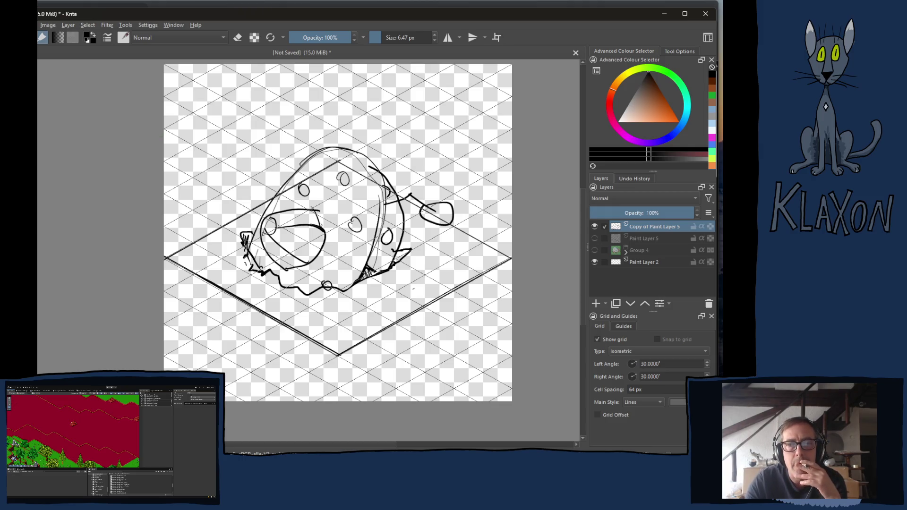
- Switch from Krita to the browser playing the KEXP performance video
key("alt+Tab")
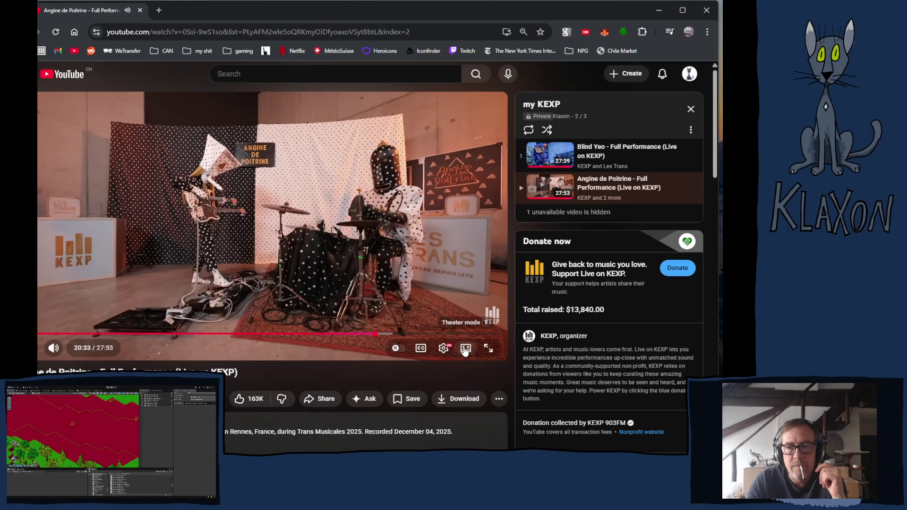
- Put the Angine de Poitrine video in theater view so the playlist moves below it
left_click(475, 349)
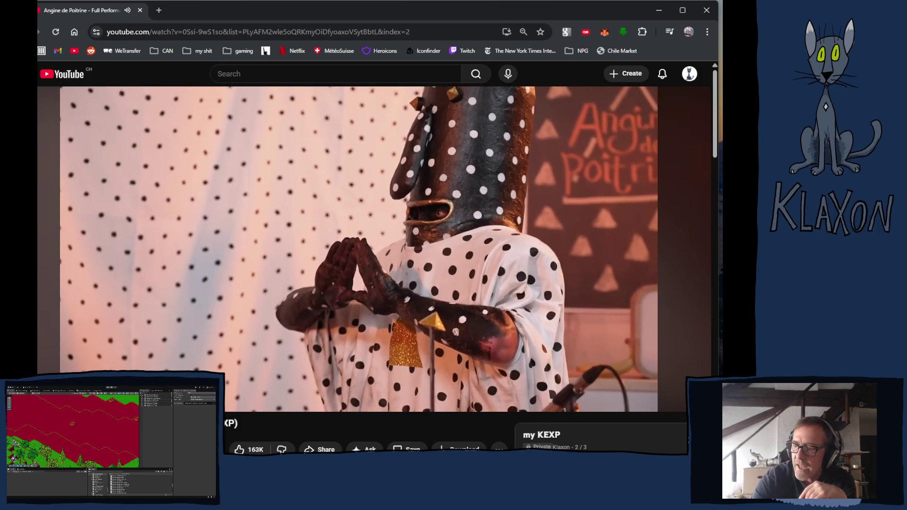
scroll(178, 310, "down", 2)
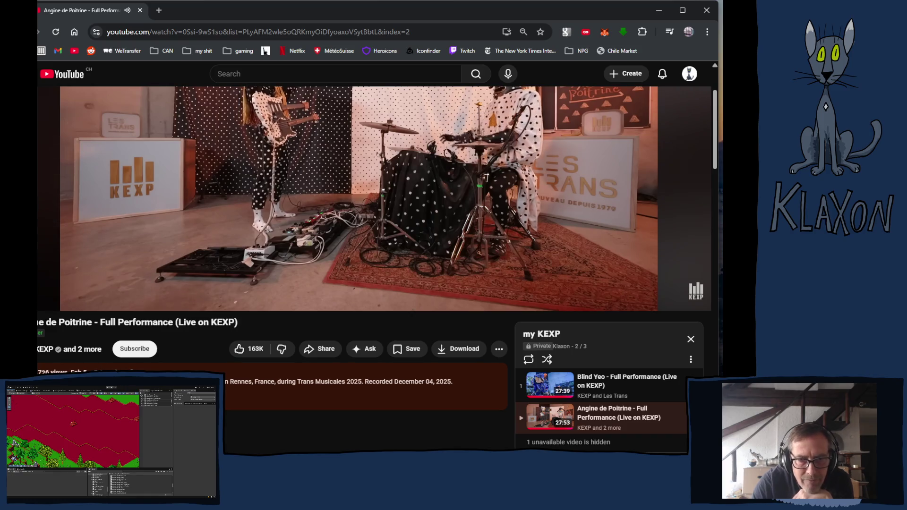
- Watch the Angine de Poitrine Live on KEXP performance from the my KEXP playlist
scroll(204, 142, "up", 2)
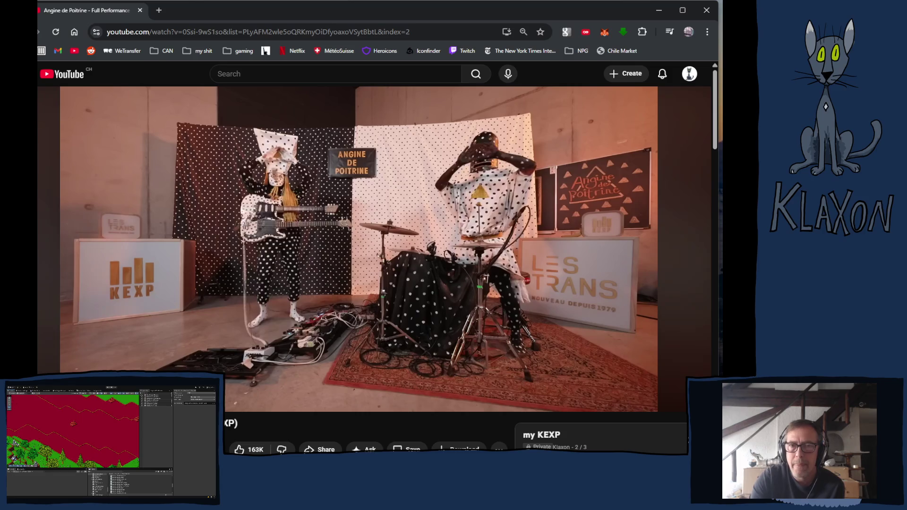
mouse_move(221, 277)
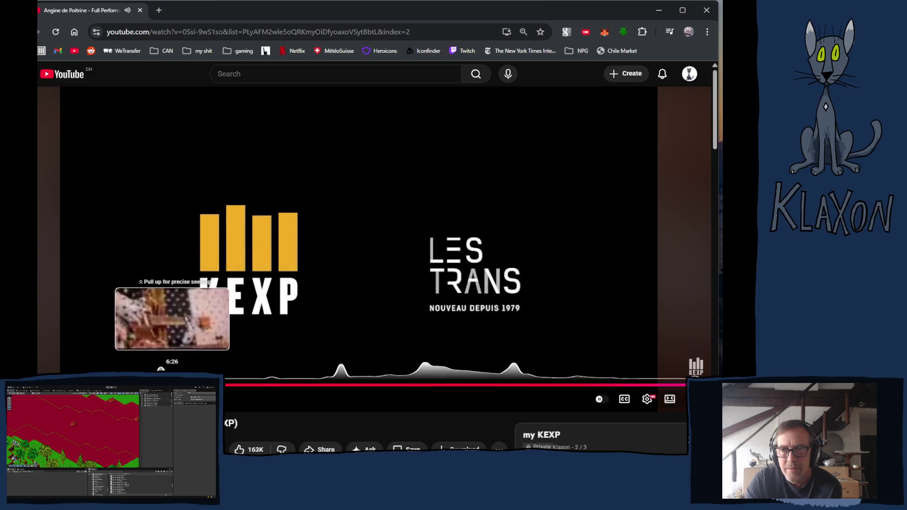
scroll(277, 427, "down", 1)
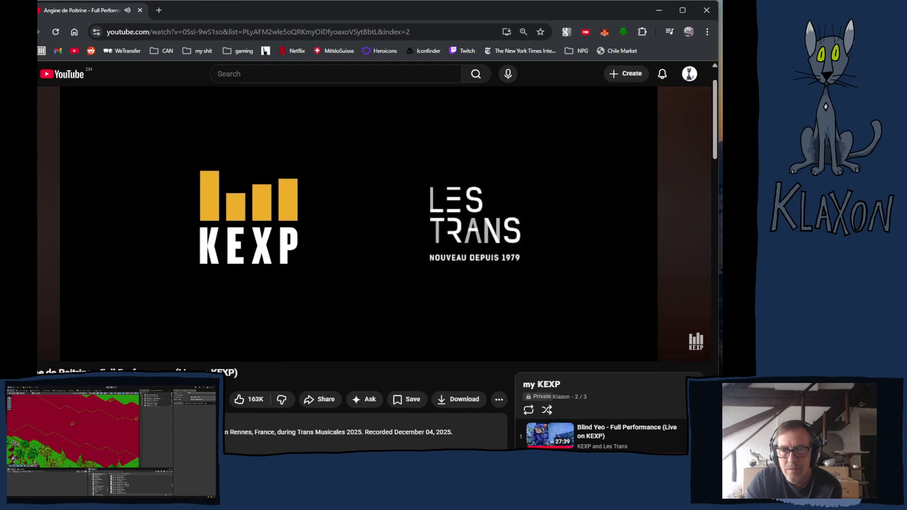
scroll(256, 407, "down", 2)
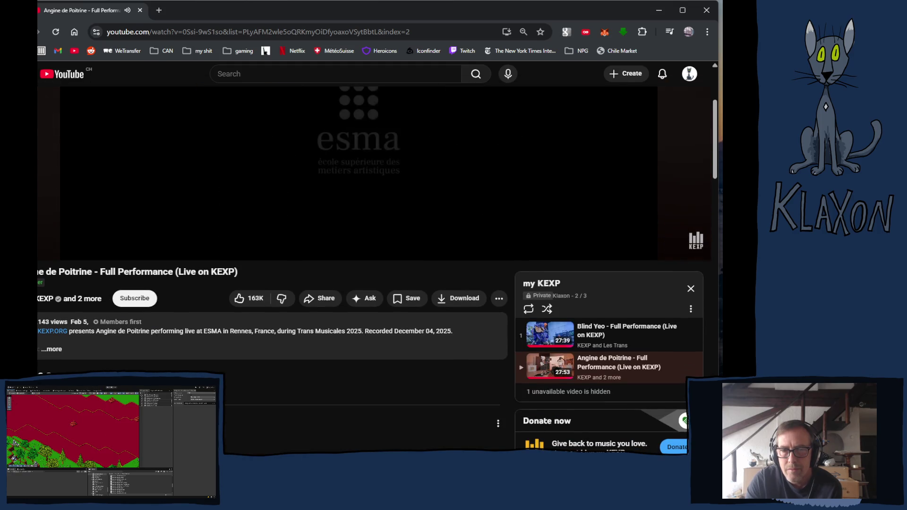
scroll(256, 407, "down", 2)
scroll(123, 355, "down", 1)
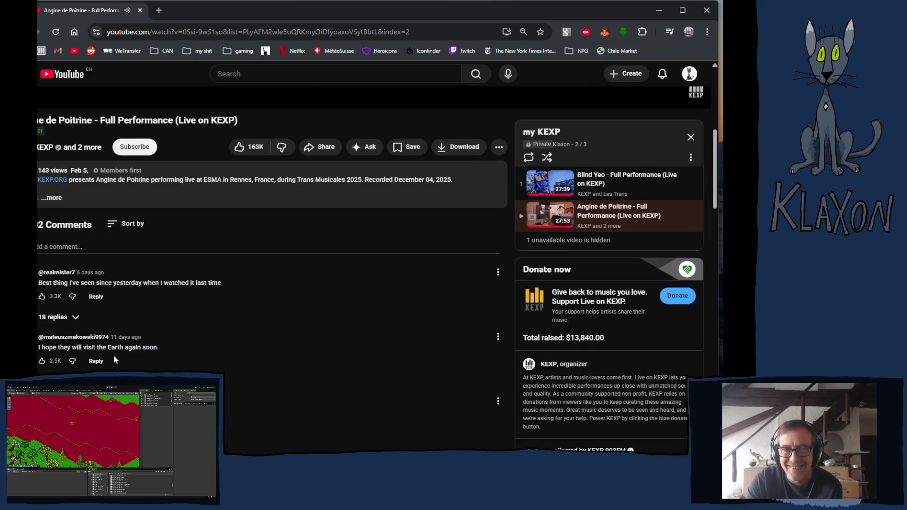
scroll(55, 300, "down", 1)
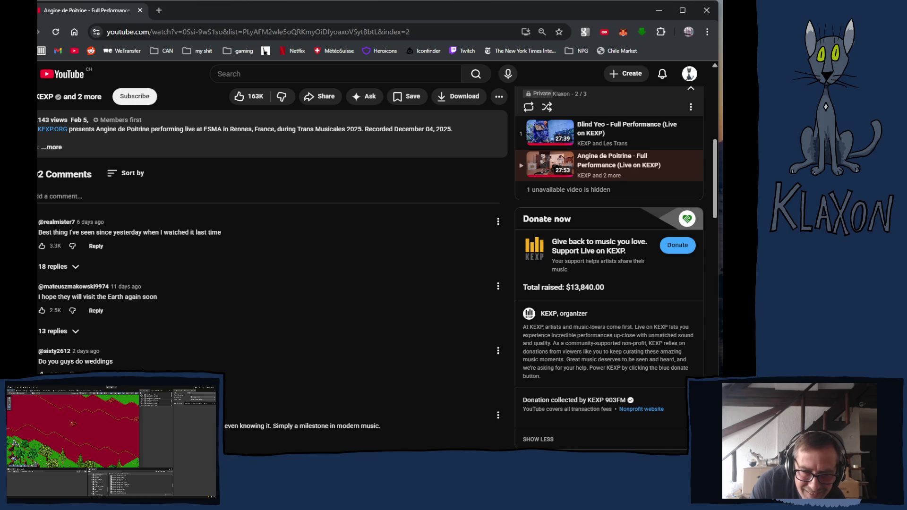
scroll(142, 371, "down", 2)
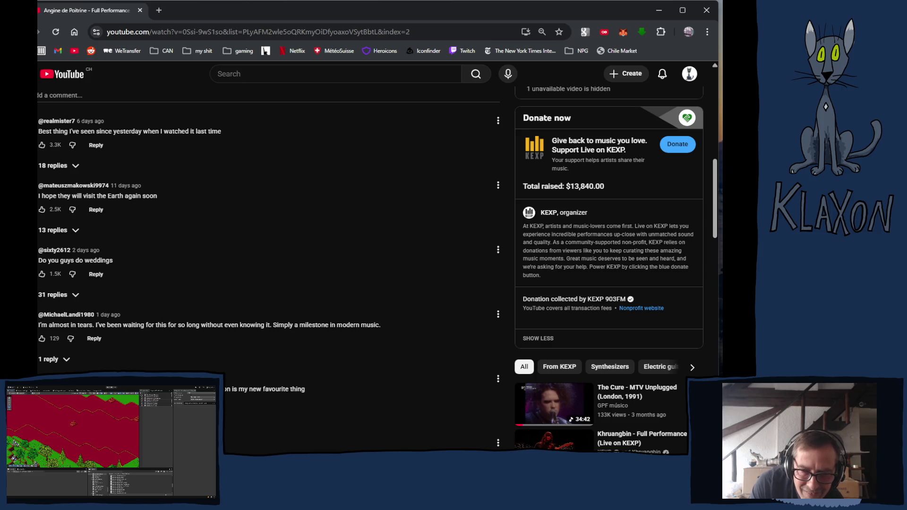
scroll(108, 291, "down", 2)
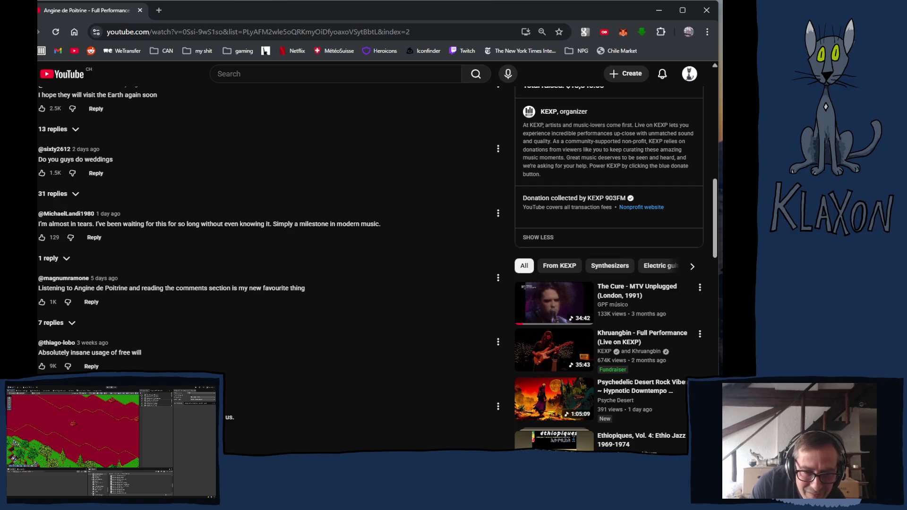
scroll(371, 270, "down", 2)
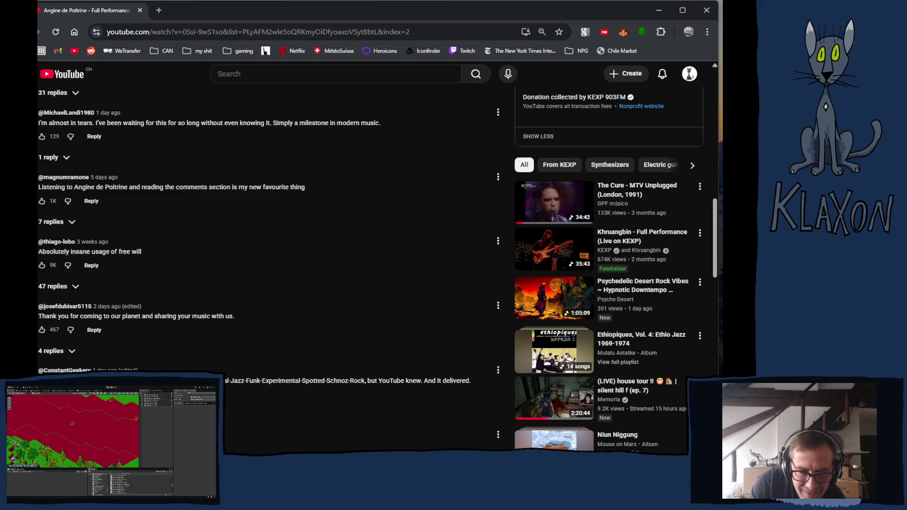
scroll(94, 269, "down", 4)
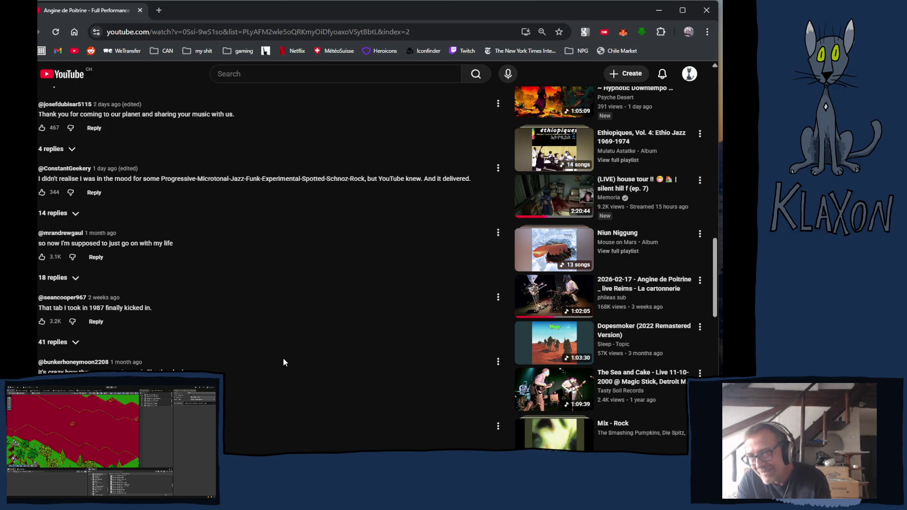
scroll(362, 331, "up", 5)
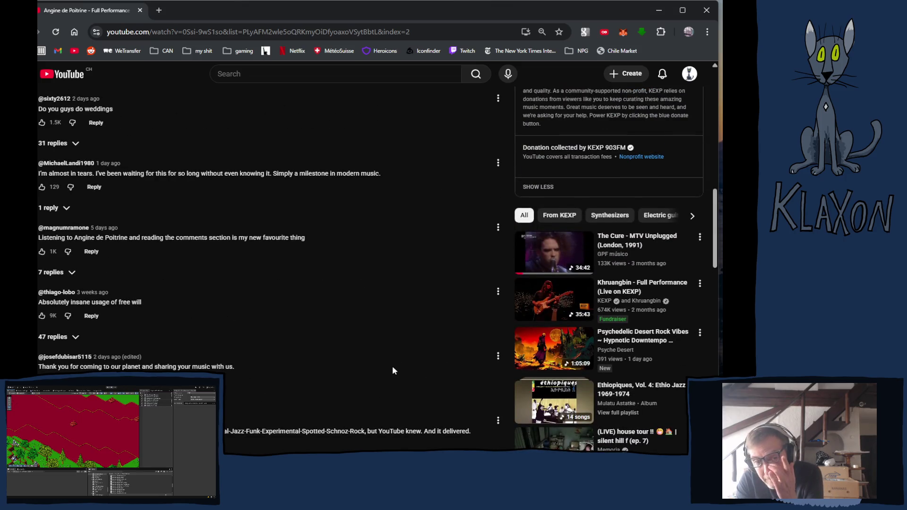
scroll(387, 367, "up", 5)
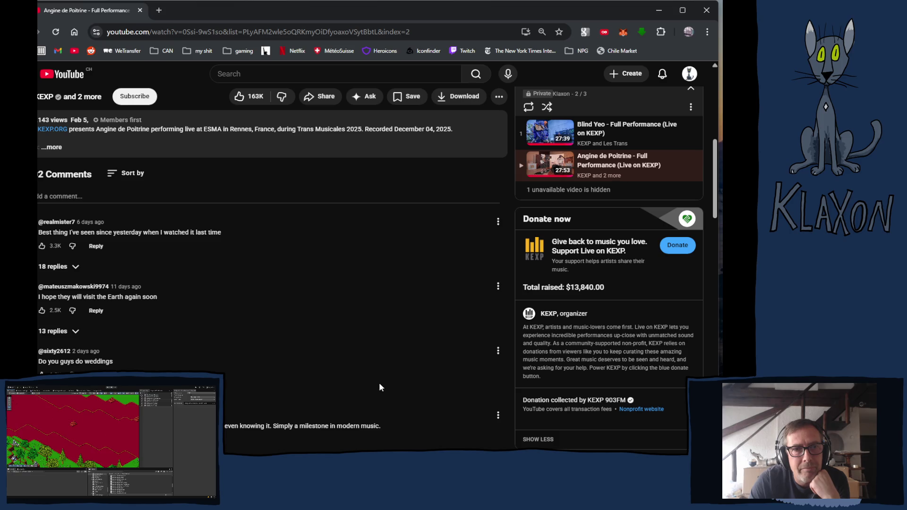
scroll(379, 384, "up", 2)
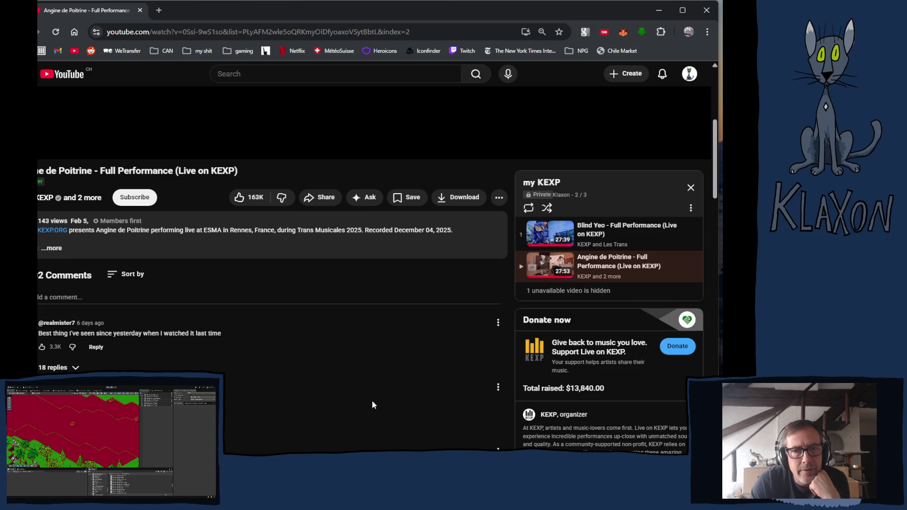
scroll(371, 406, "up", 5)
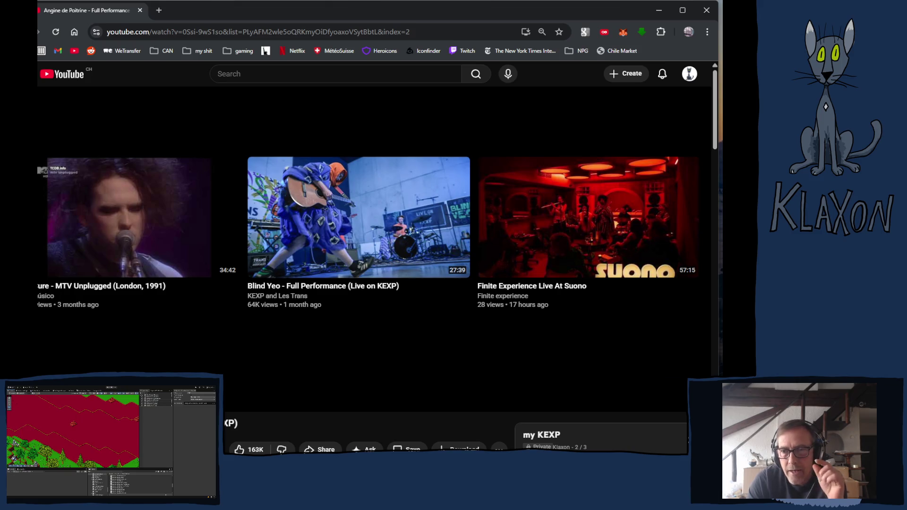
scroll(290, 421, "down", 3)
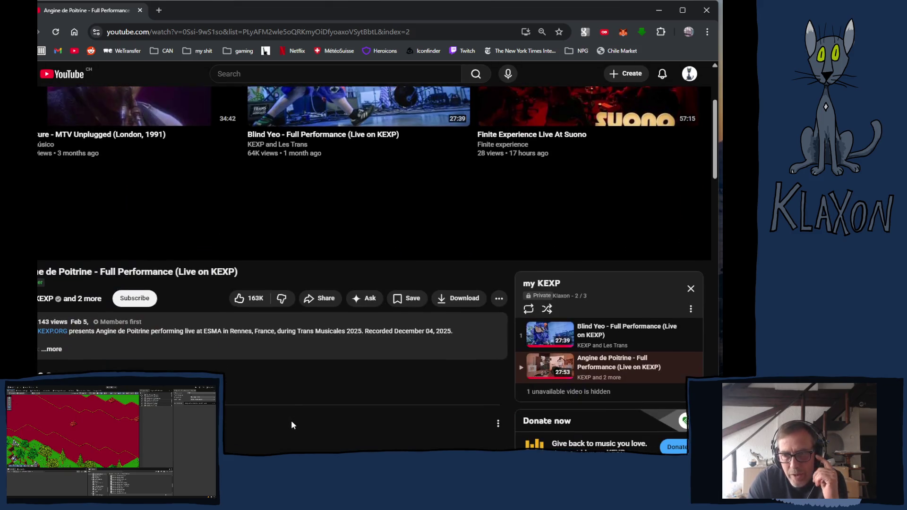
scroll(291, 420, "down", 3)
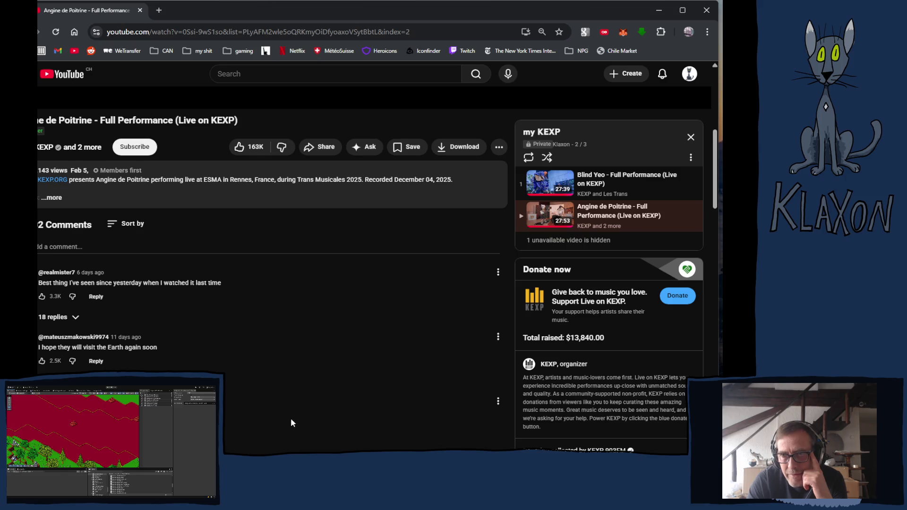
scroll(291, 418, "down", 1)
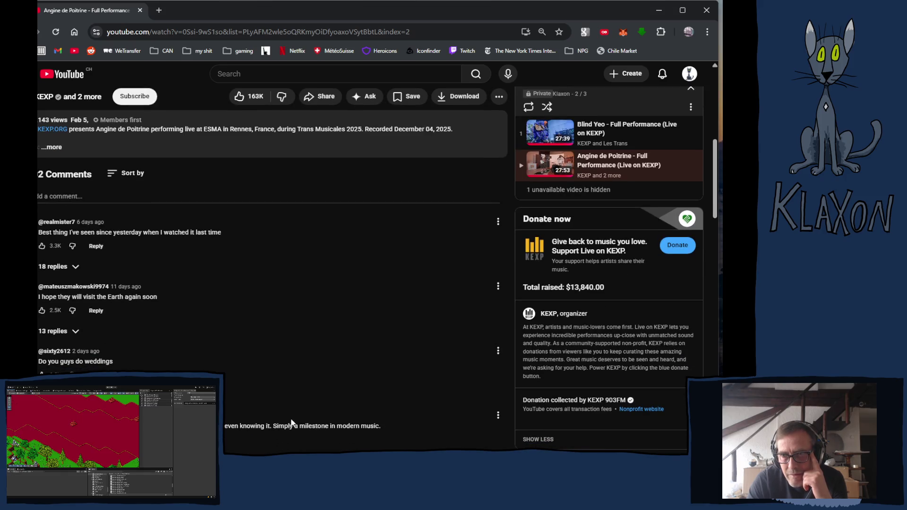
scroll(291, 422, "down", 3)
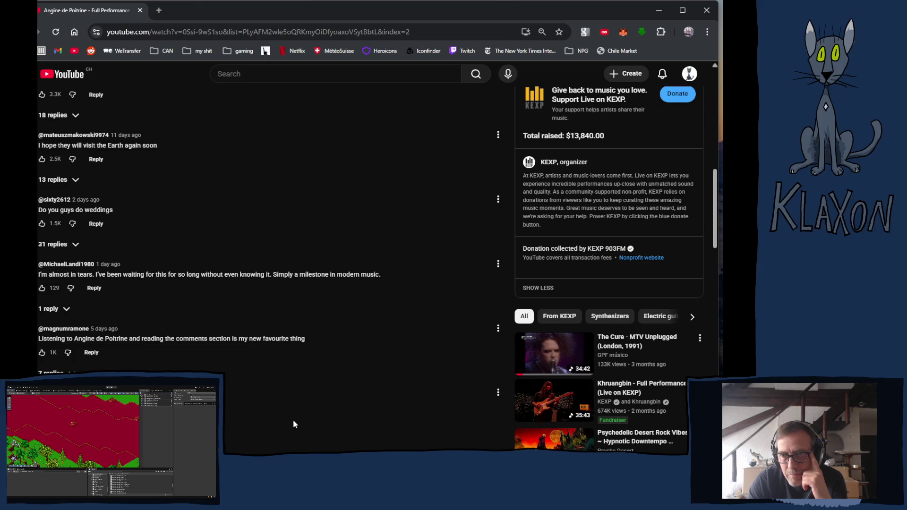
scroll(298, 403, "down", 3)
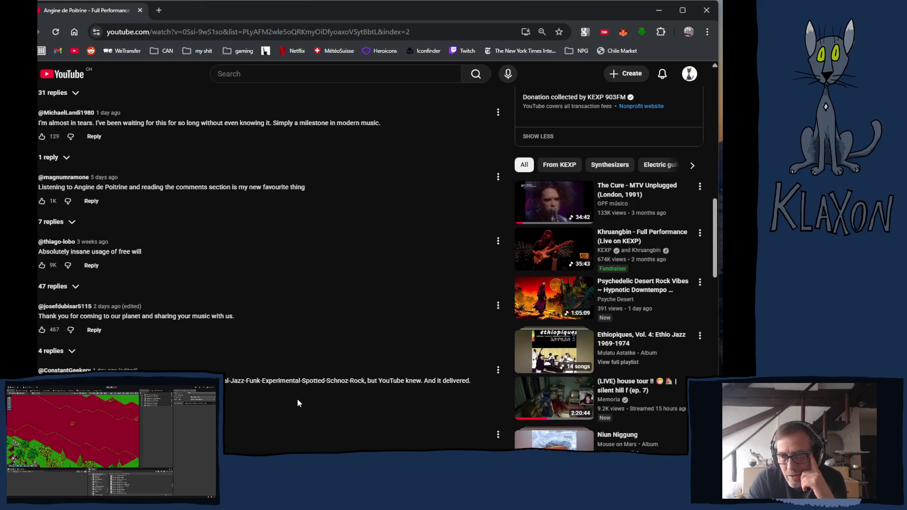
scroll(298, 403, "down", 3)
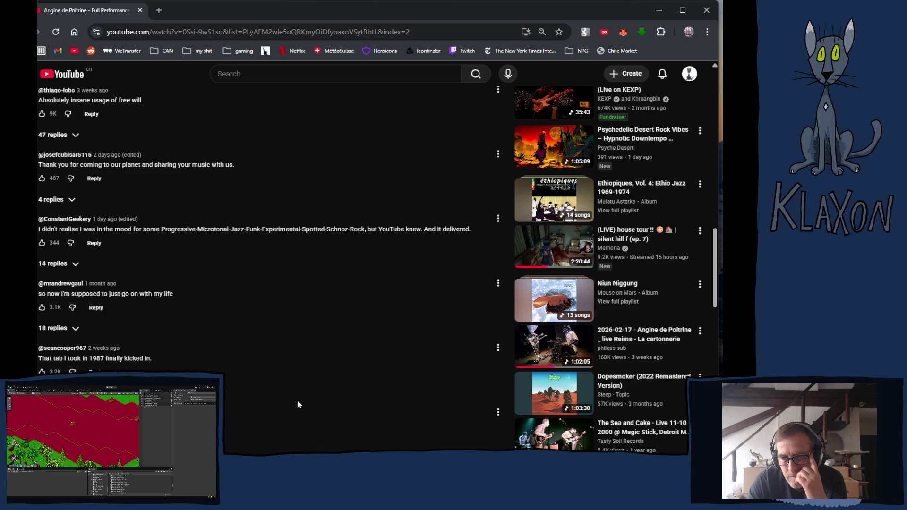
scroll(298, 404, "down", 4)
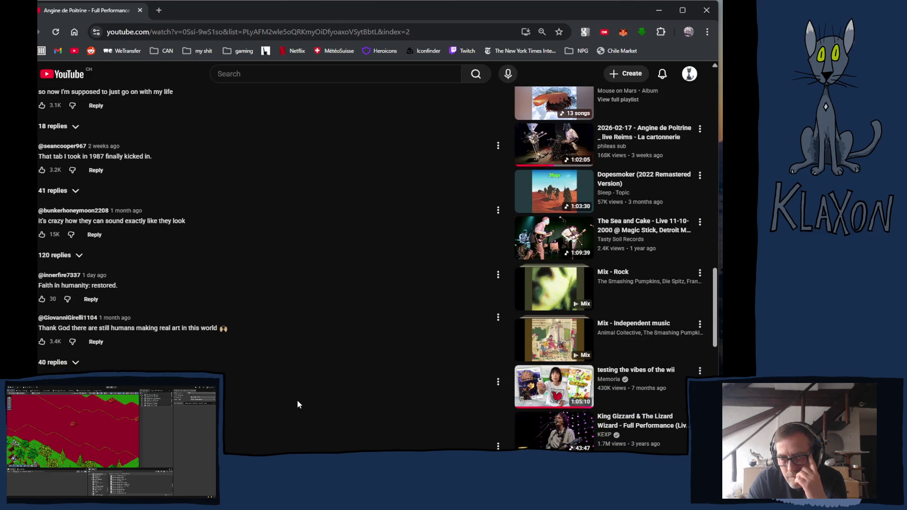
scroll(298, 404, "down", 4)
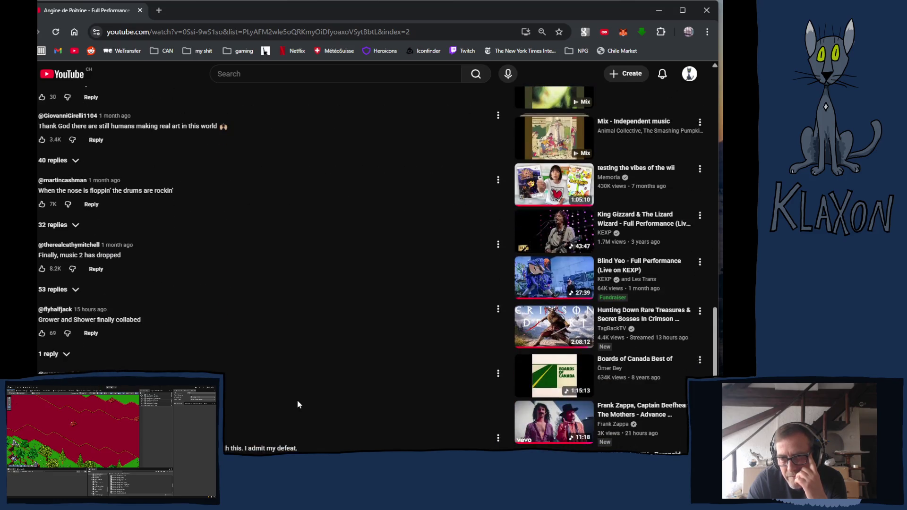
scroll(298, 405, "down", 3)
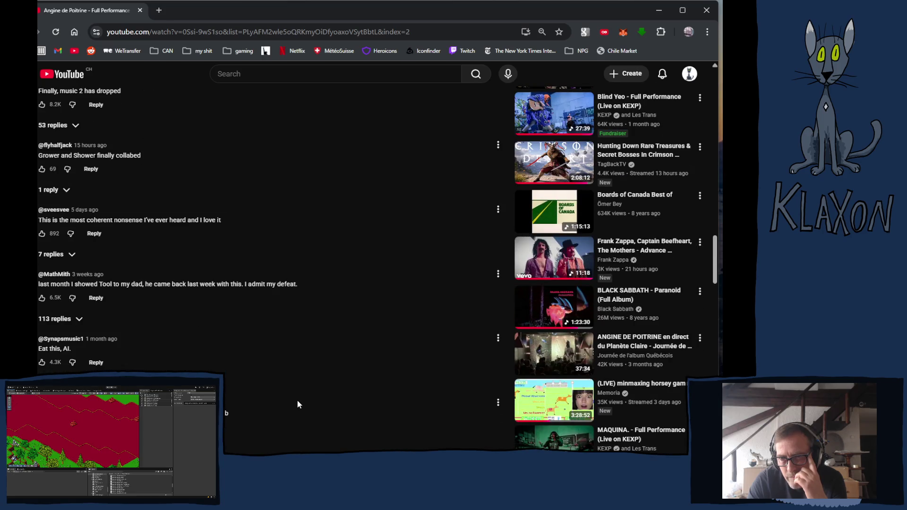
scroll(298, 404, "down", 5)
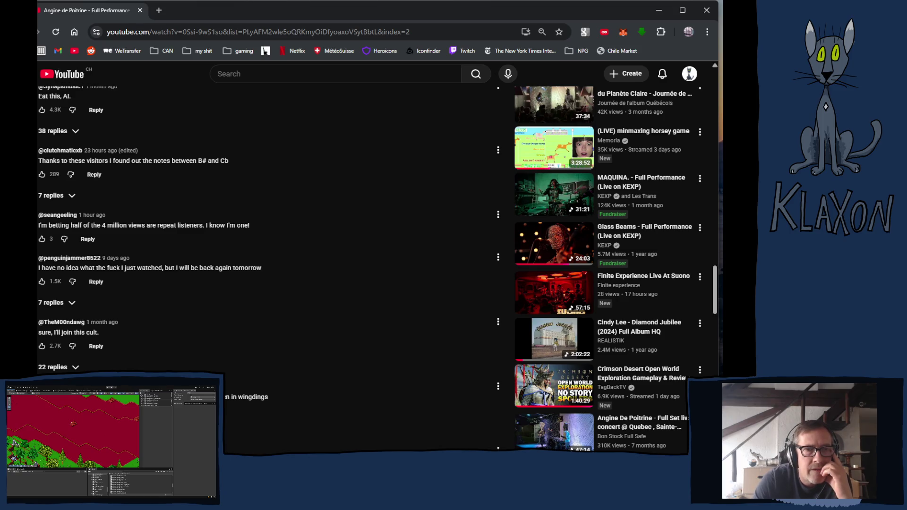
key("alt+Tab")
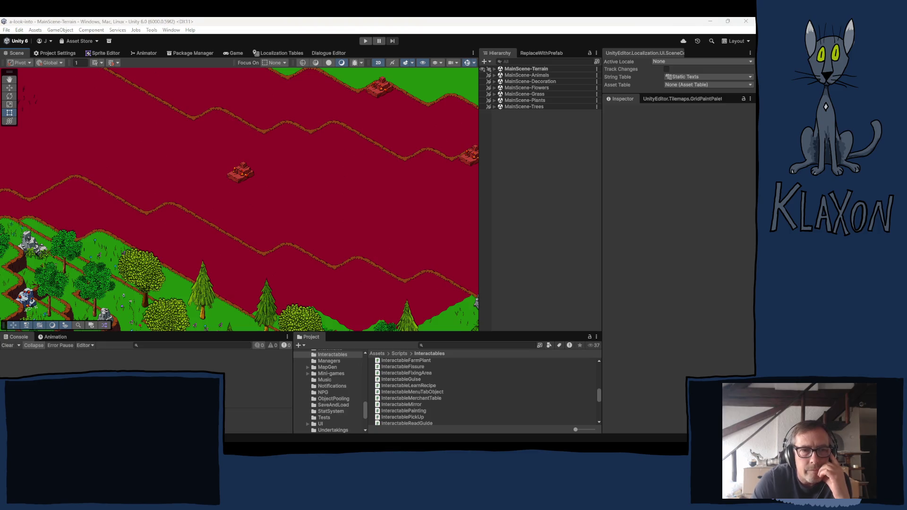
- Bring the Krita window with the unsaved isometric sketch in front of Unity
key("alt+Tab")
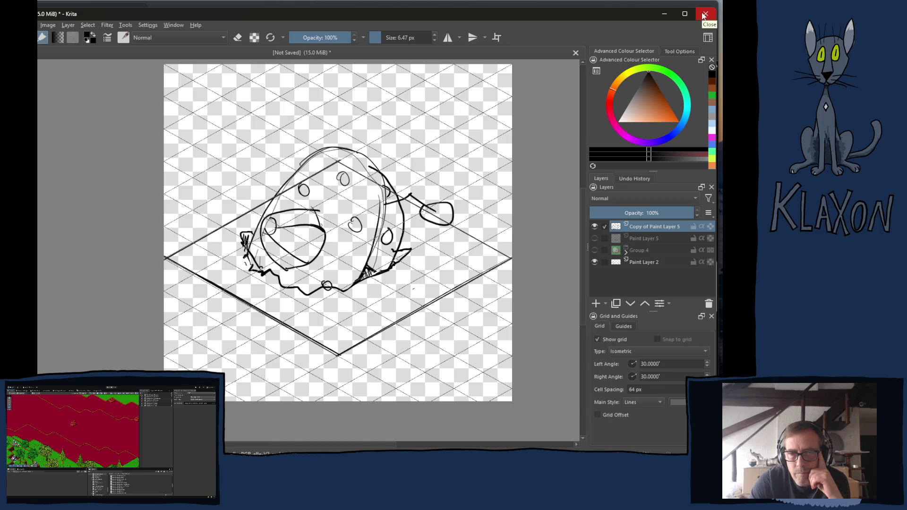
- Close Krita and discard the unsaved isometric sketch changes
left_click(704, 15)
left_click(364, 259)
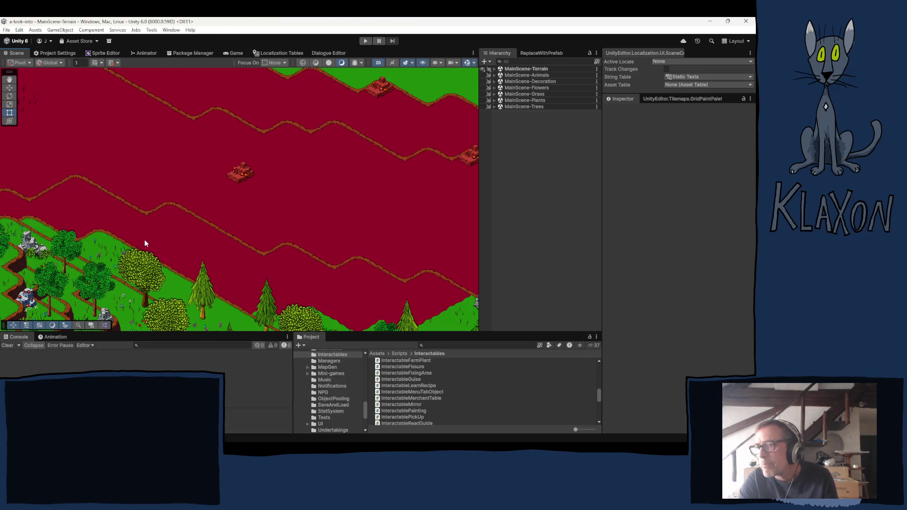
- Pan the Scene view to the forest area with cliffs and the blue bear
mouse_move(188, 243)
left_mouse_down()
mouse_move(142, 245)
mouse_move(220, 223)
left_mouse_up()
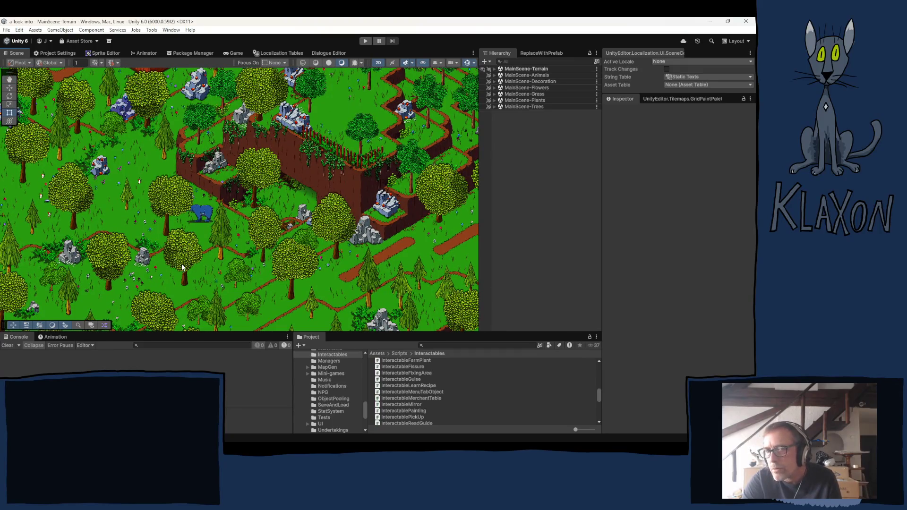
left_click_drag(105, 256, 183, 235)
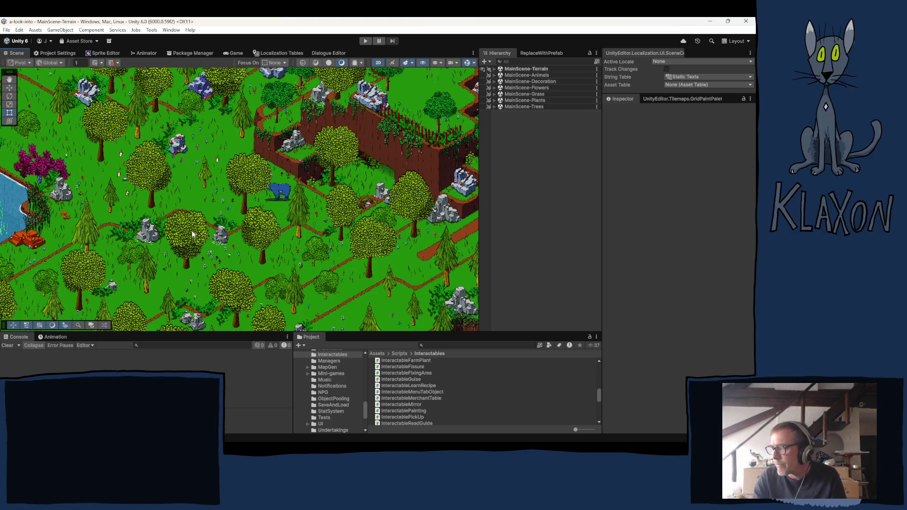
- Expand MainScene-Animals > Animals > Bear in the Hierarchy and select Bear (1)
left_click(495, 75)
left_click(499, 82)
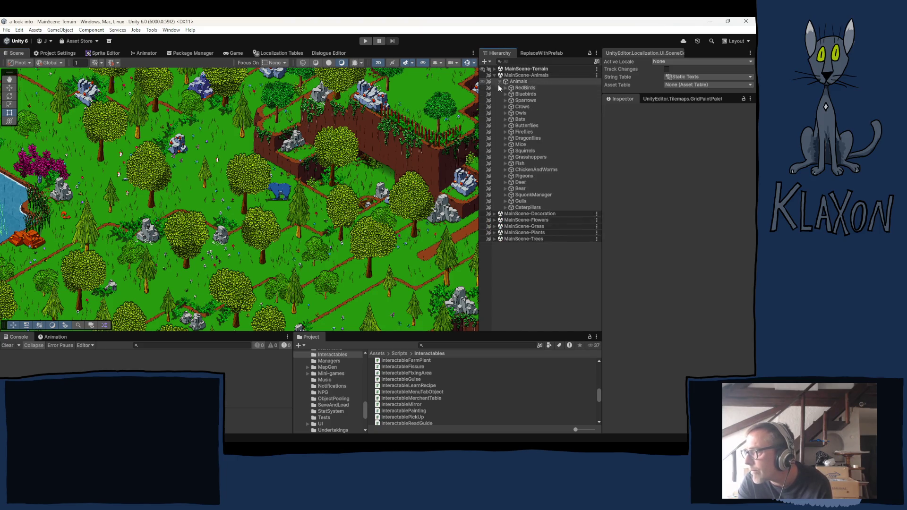
left_click(504, 188)
left_click(532, 195)
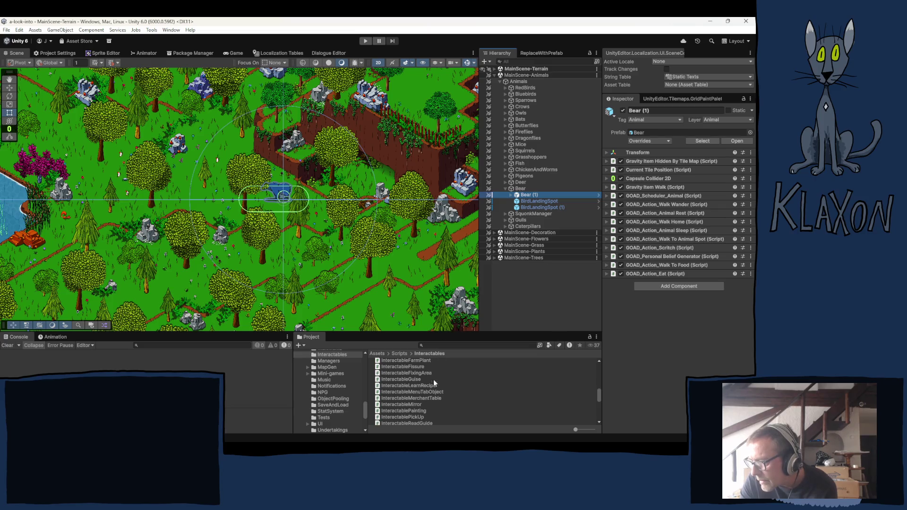
- Add the PokableItemTree script from the Interactables folder to Bear (1)
scroll(426, 398, "down", 10)
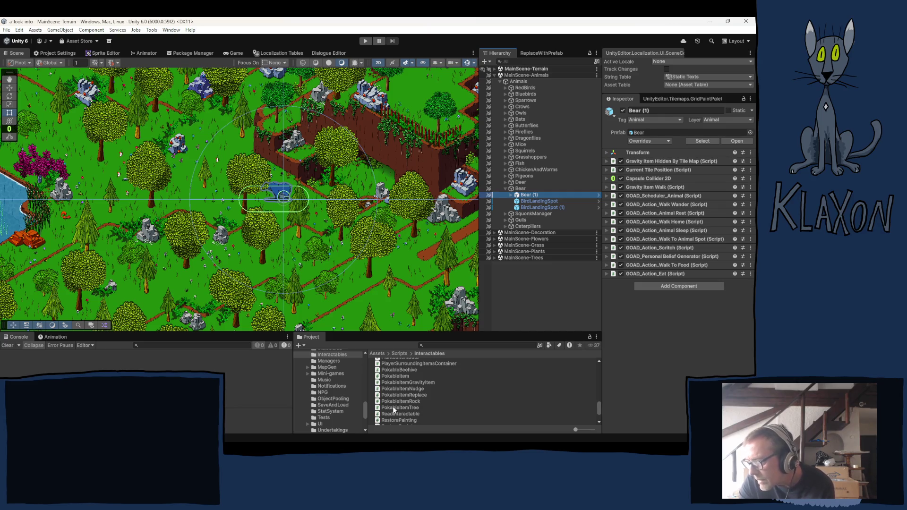
mouse_move(392, 407)
left_mouse_down()
mouse_move(449, 364)
mouse_move(649, 339)
left_mouse_up()
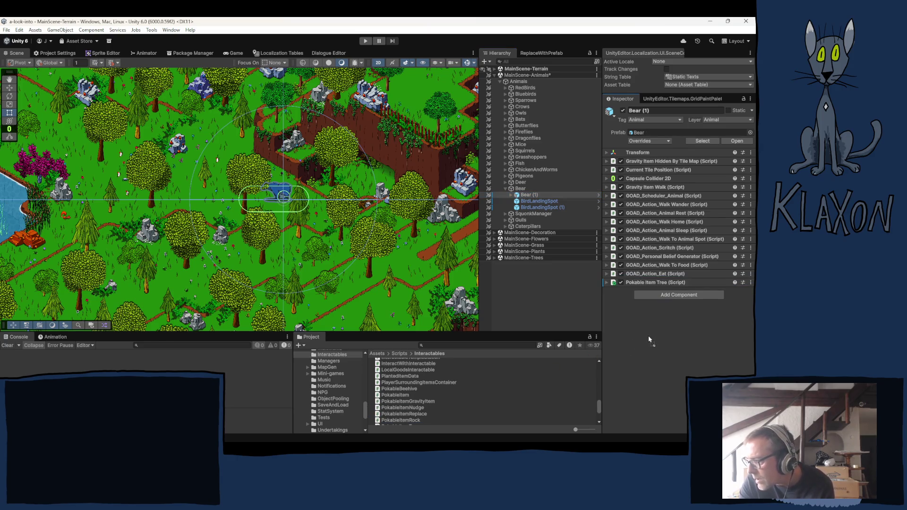
- Set the Pokable Item Tree's Game Dificulty to Easy and enter Play mode
left_click(605, 282)
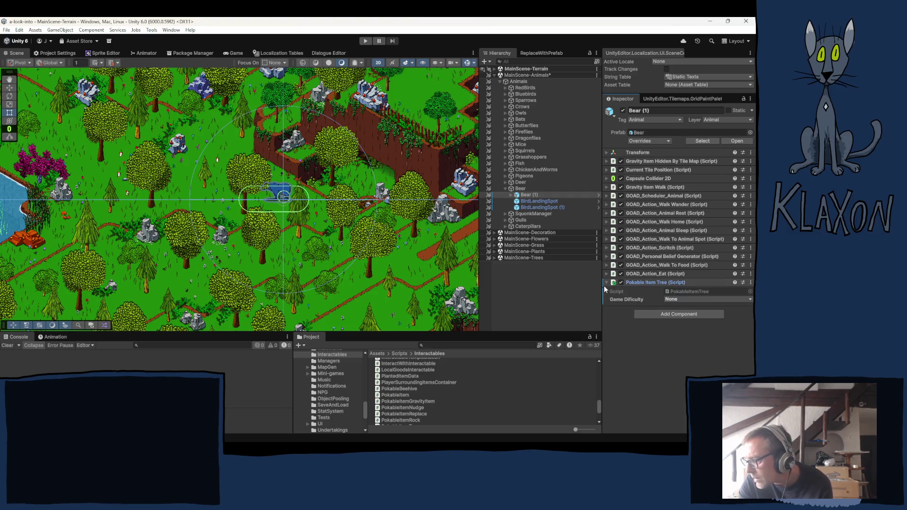
left_click(689, 299)
left_click(687, 319)
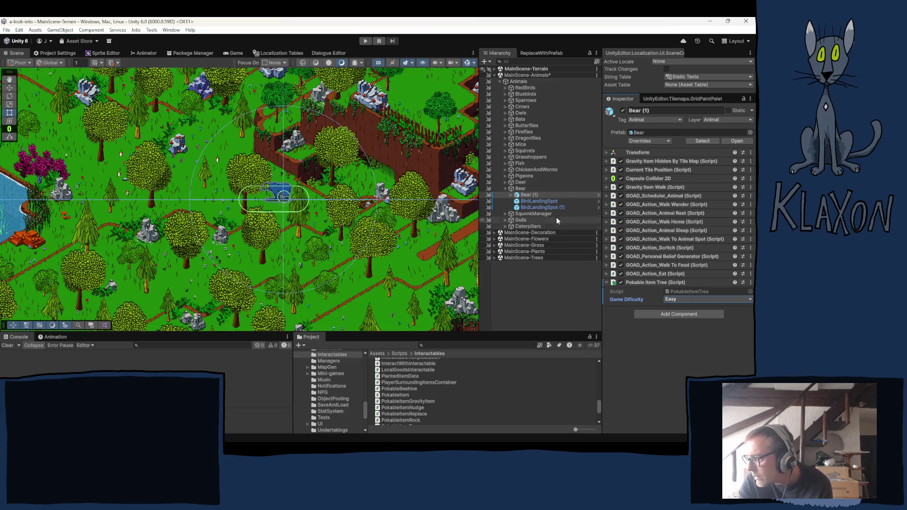
left_click(366, 41)
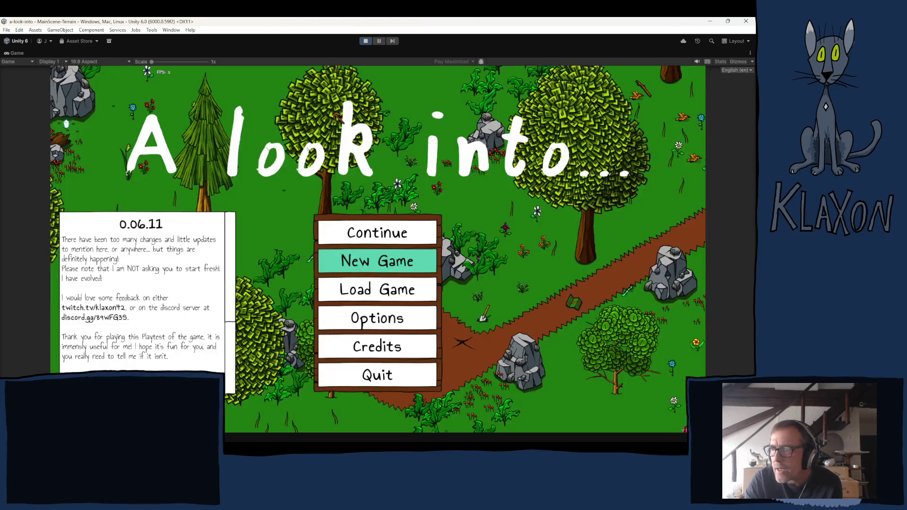
- Start and confirm a new game, accept the bear character, and show the travel locations list
left_click(361, 264)
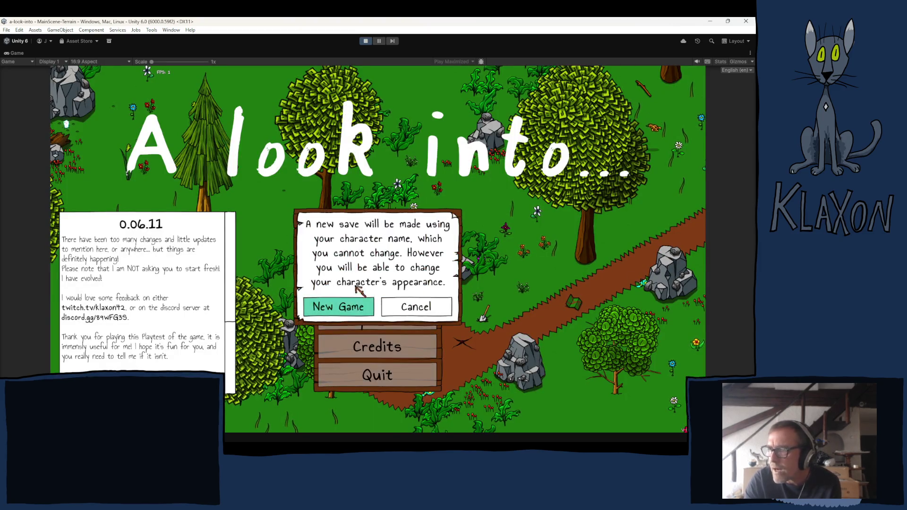
left_click(358, 307)
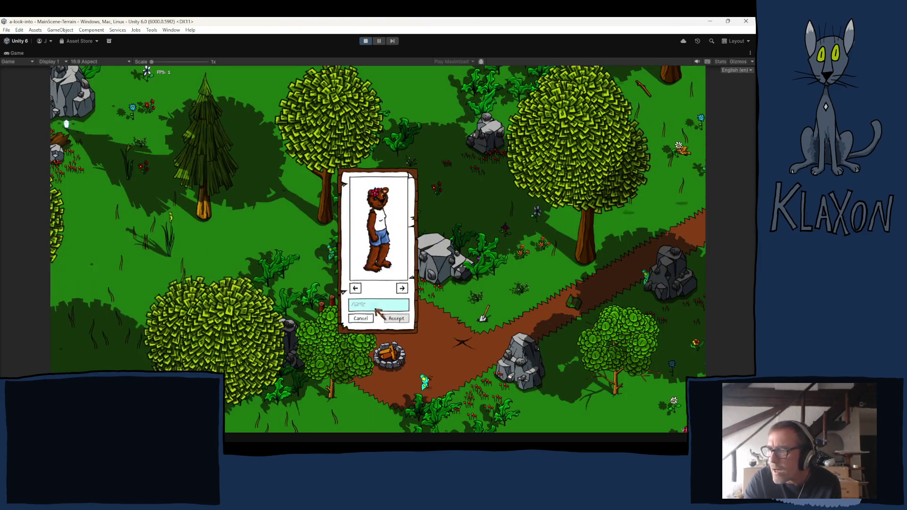
left_click(397, 319)
left_click(363, 421)
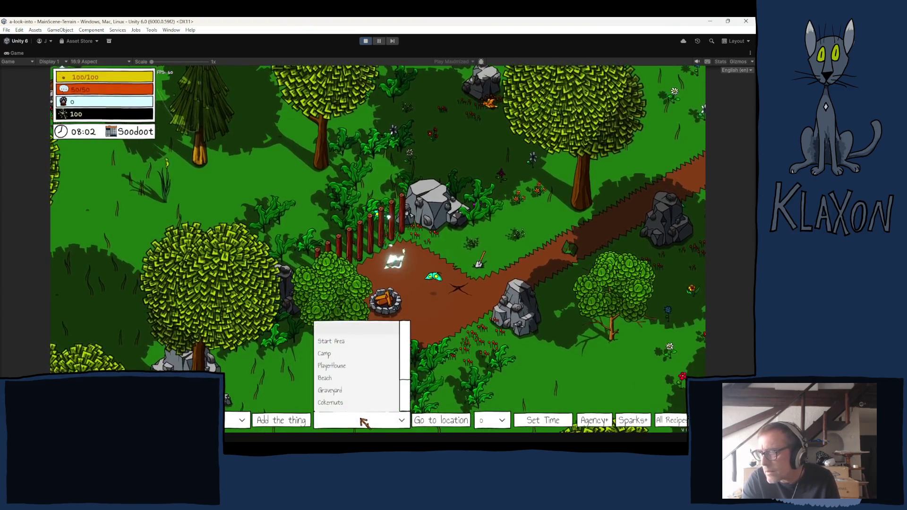
- Travel to the Bear Den location and walk the character toward the blue bear
left_click_drag(405, 362, 404, 377)
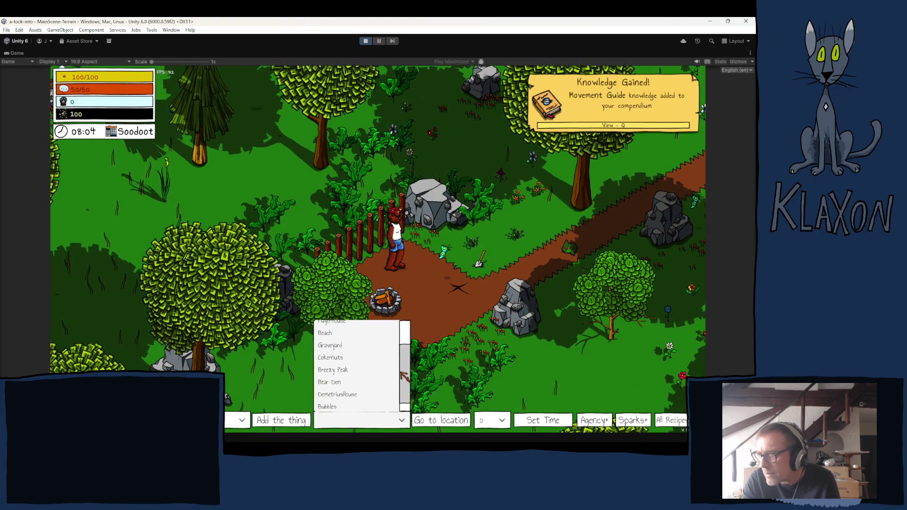
left_click(344, 389)
key("d")
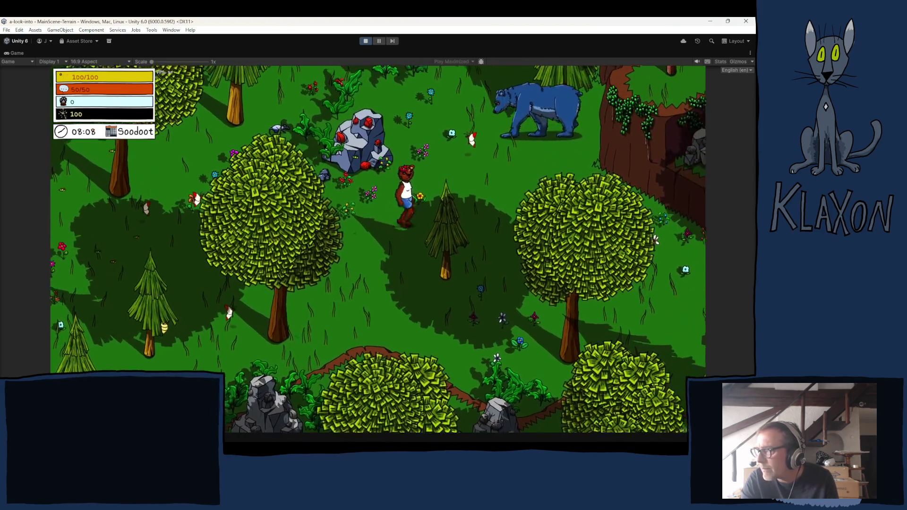
- Add a Poking Stick III to the character's inventory with Add the thing
key("i")
key("i")
mouse_move(303, 410)
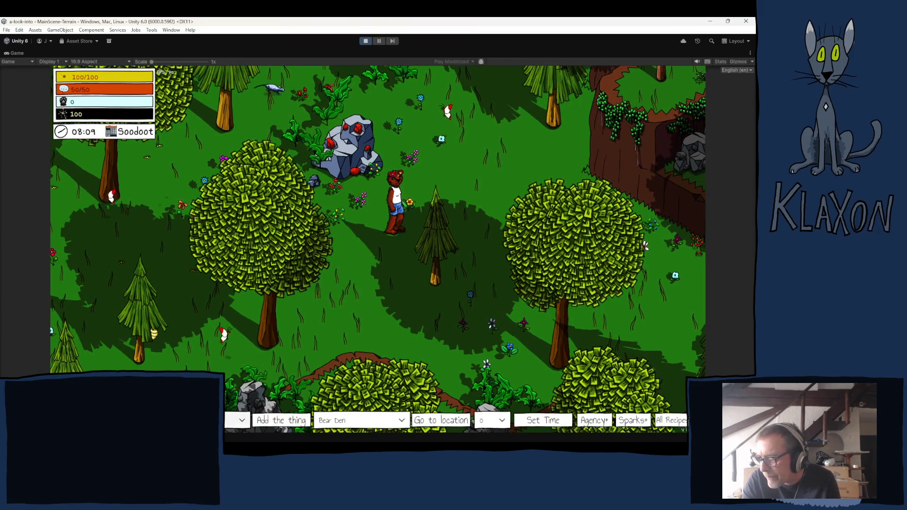
scroll(159, 346, "down", 1)
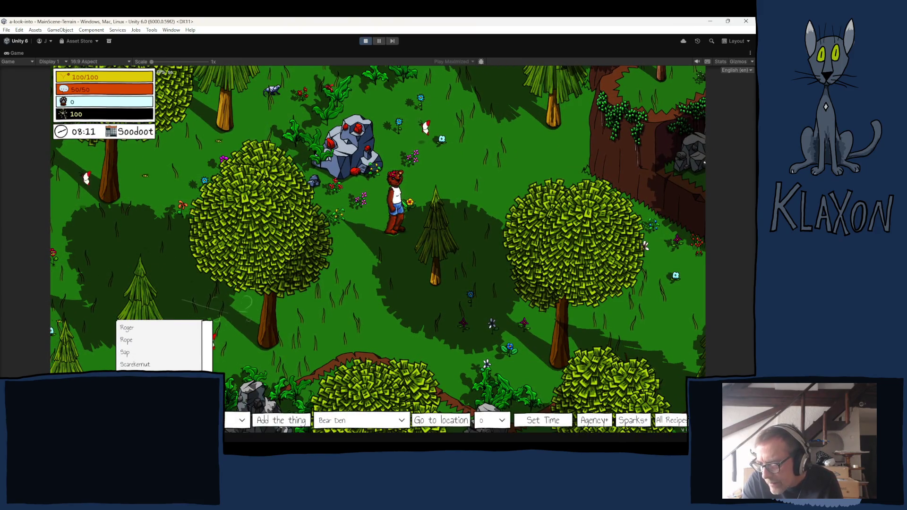
left_click(277, 425)
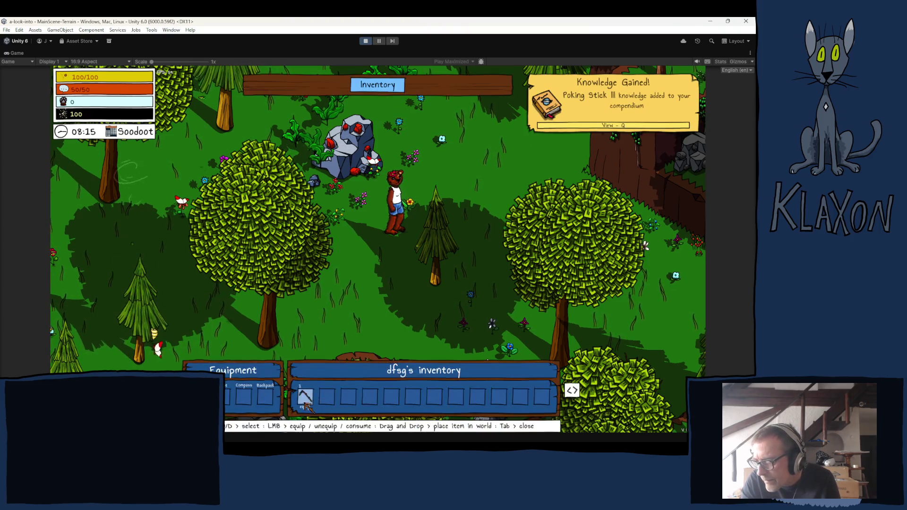
- Walk the character north through the forest, past the blue bear and rock, to the barn door
key("w")
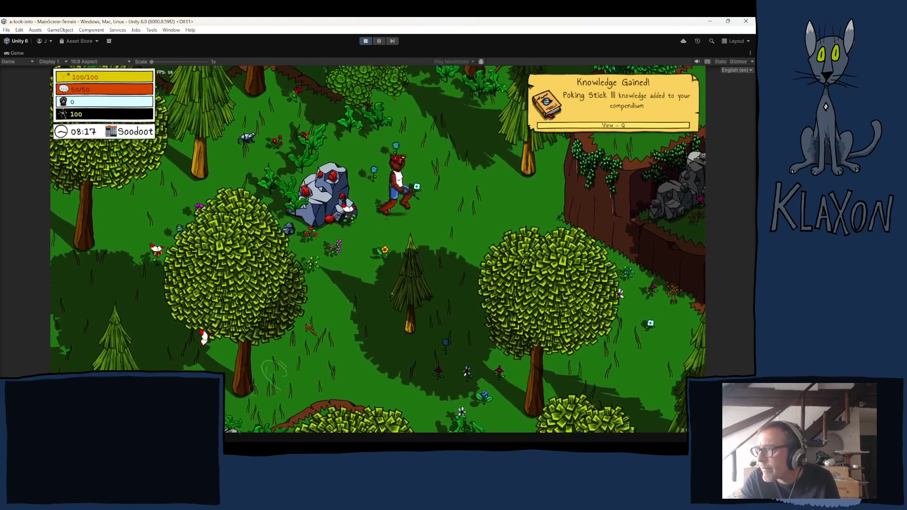
key("d")
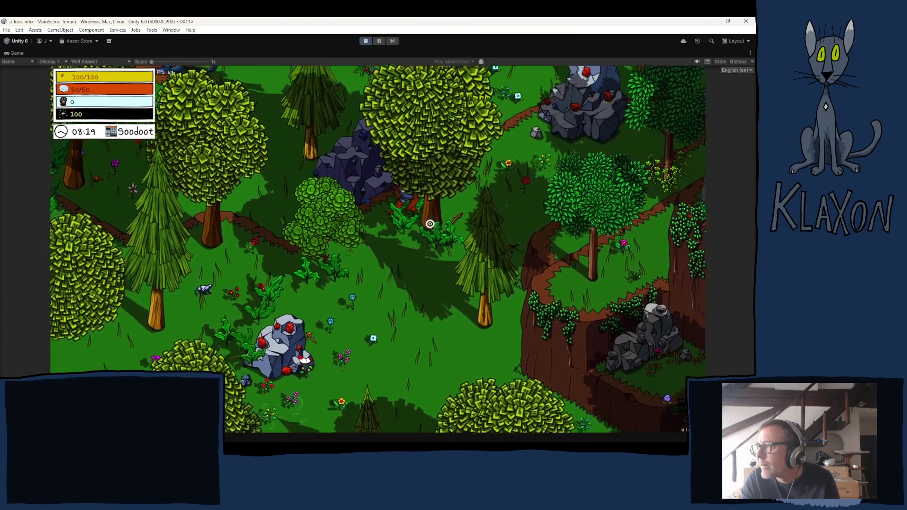
key("a")
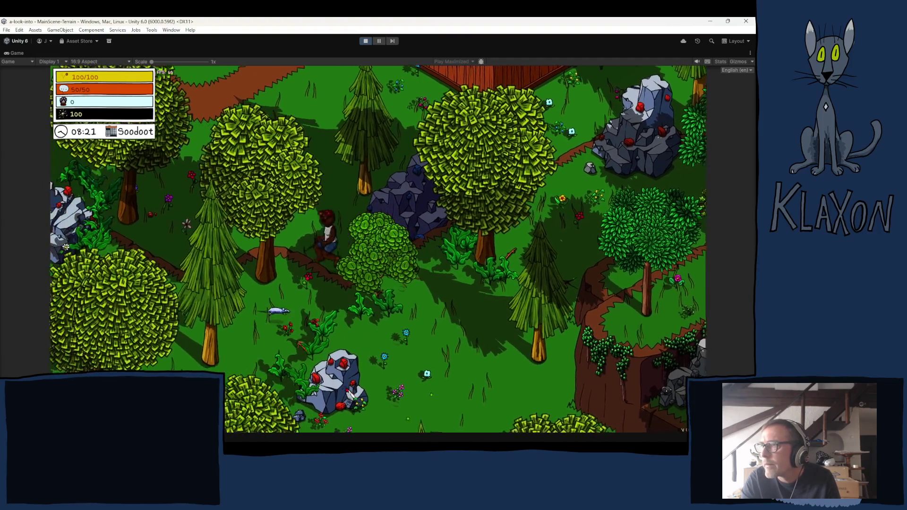
key("w")
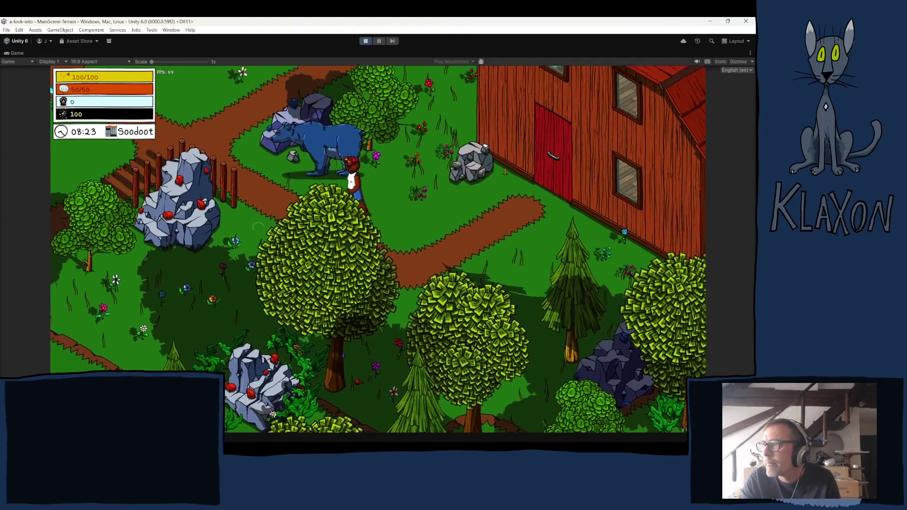
key("a")
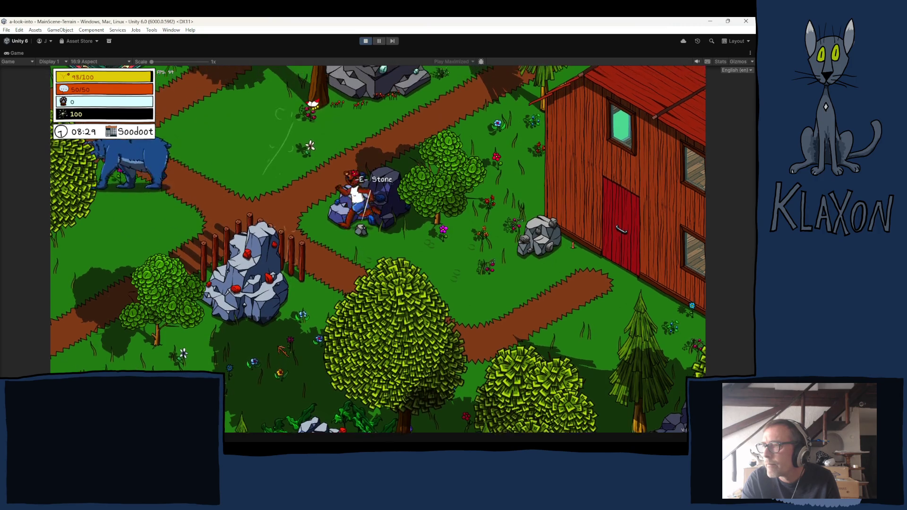
key("a")
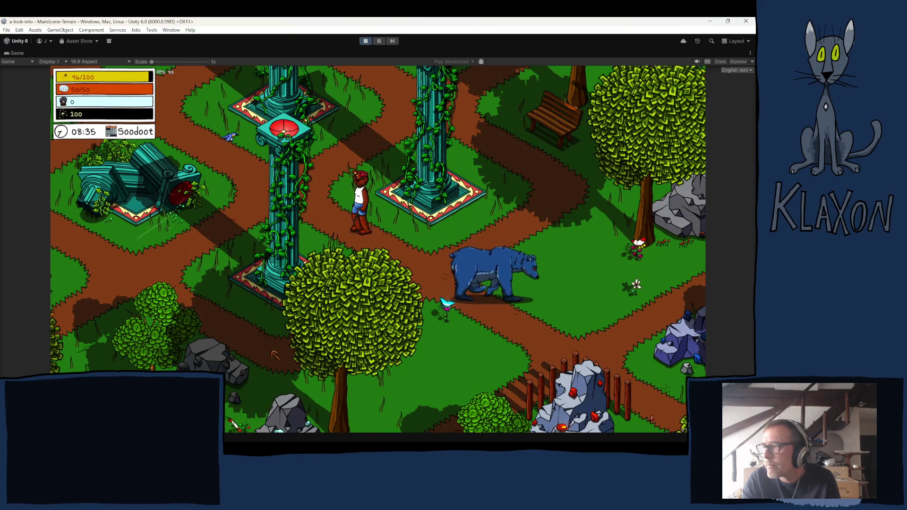
key("s")
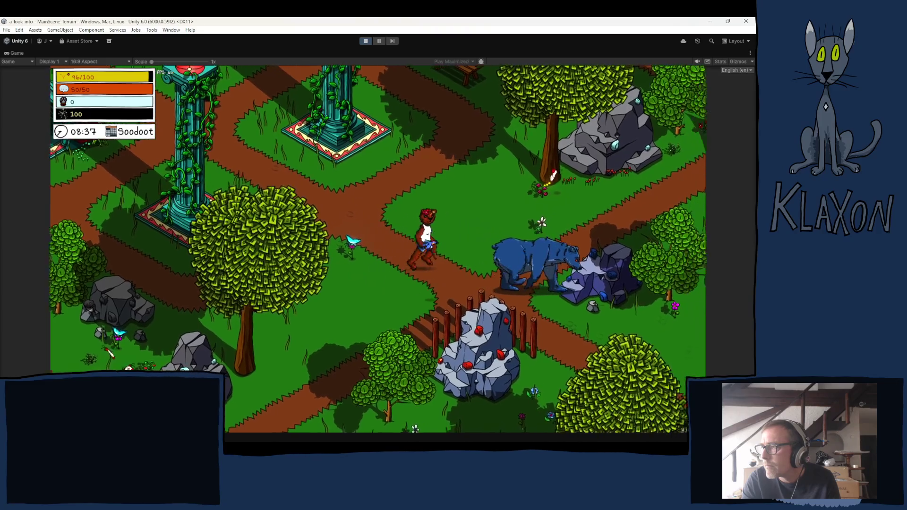
key("s")
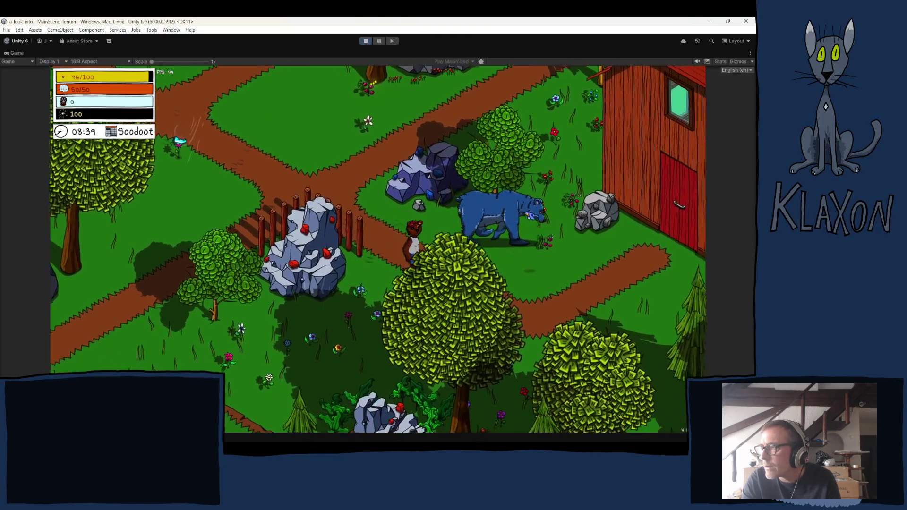
key("d")
key("d")
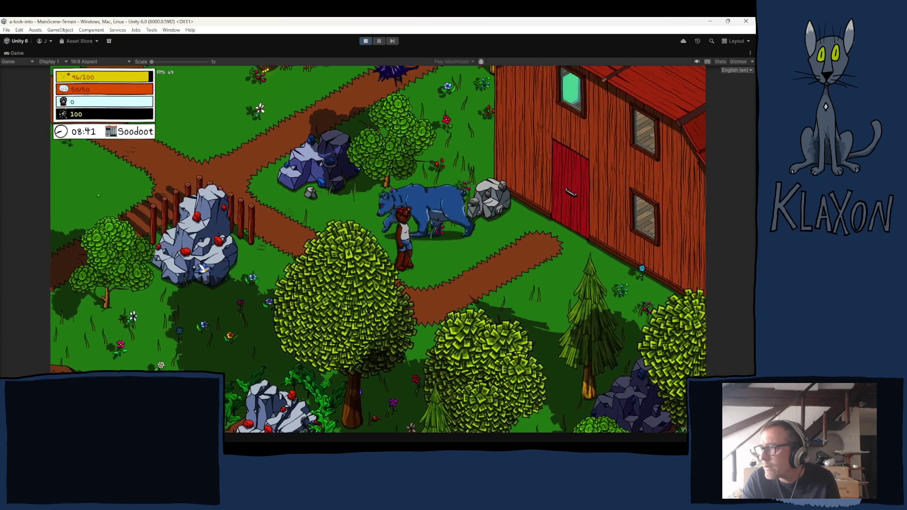
key("w")
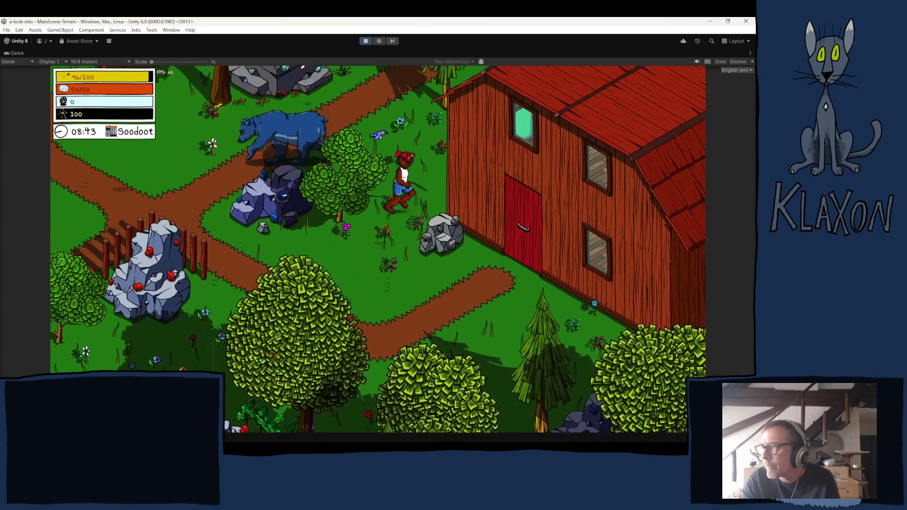
key("a")
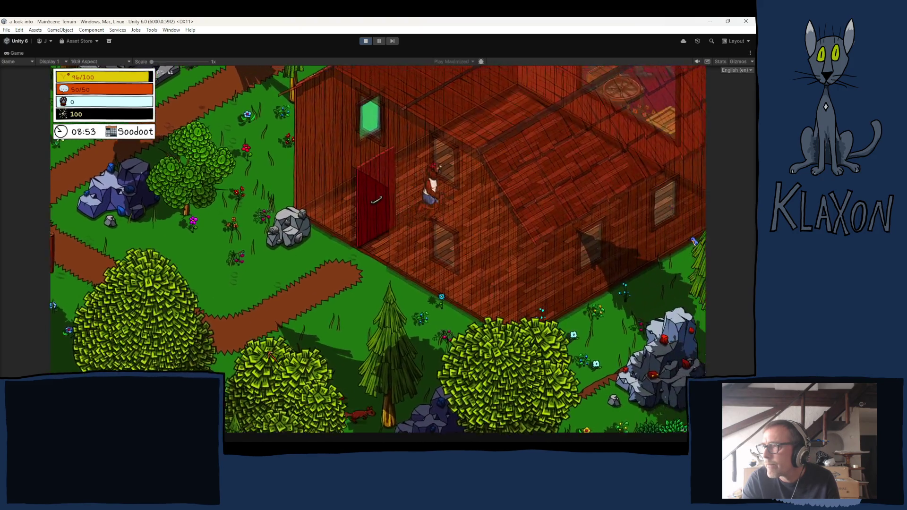
- Walk into the barn, back out along its outside wall, and up behind the rock
key("w")
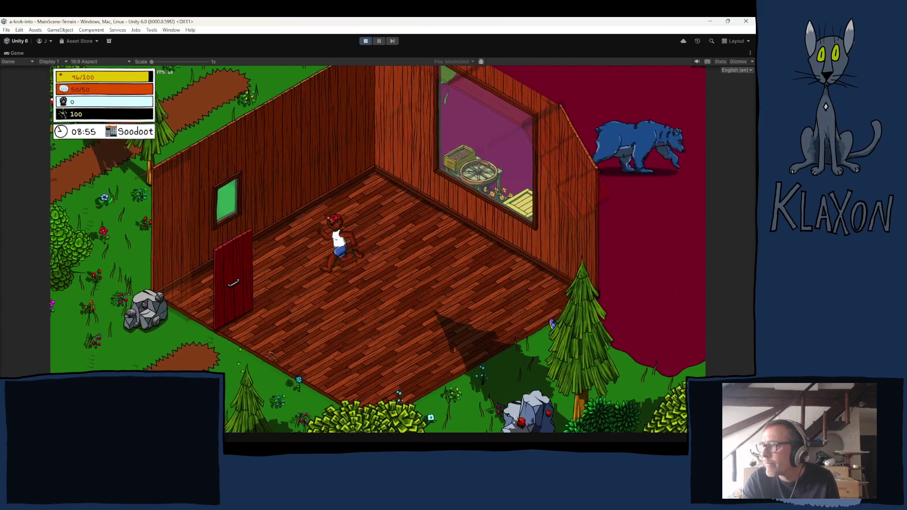
key("s")
key("d")
key("d")
key("d")
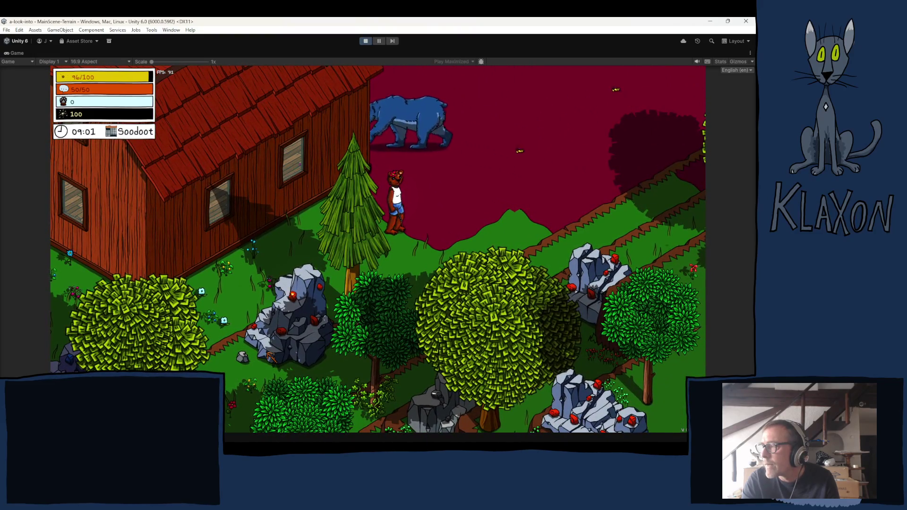
key("a")
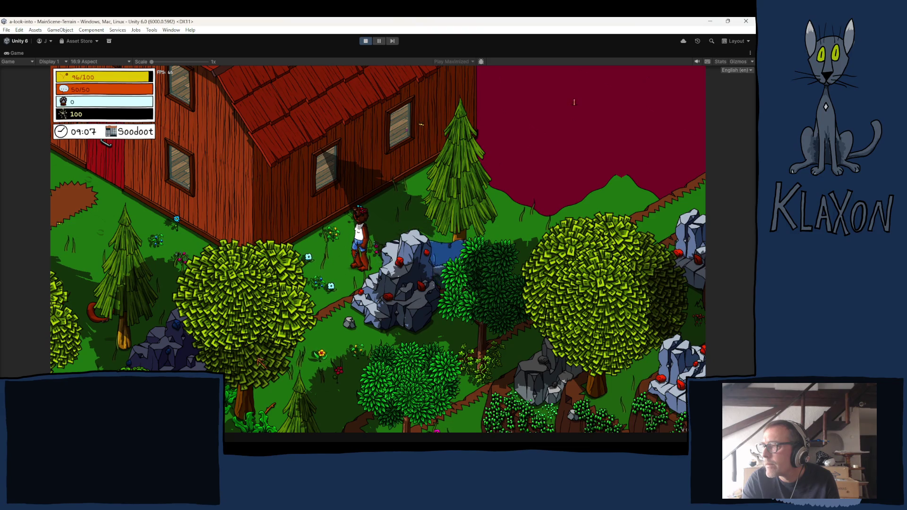
key("d")
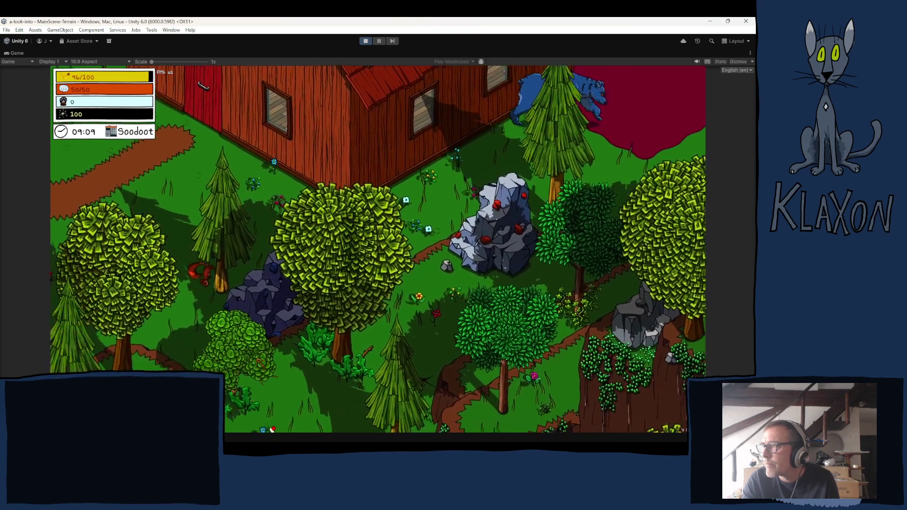
key("d")
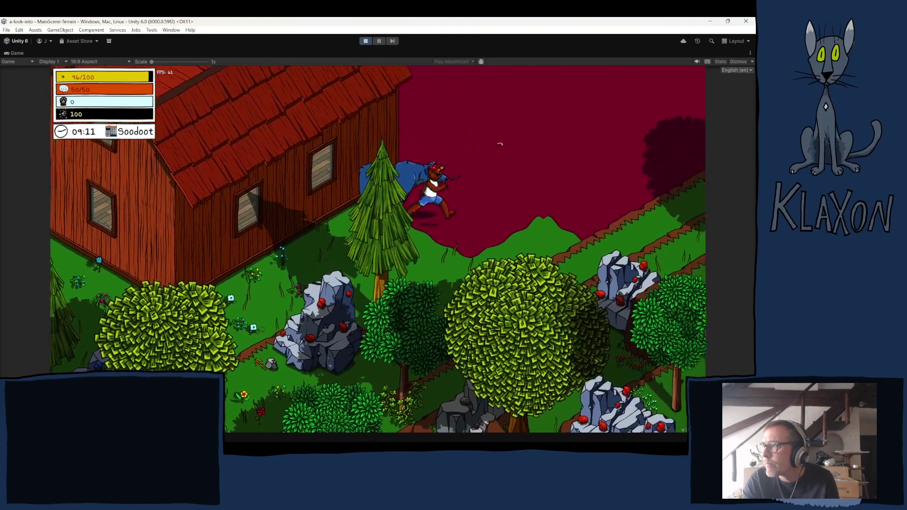
key("d")
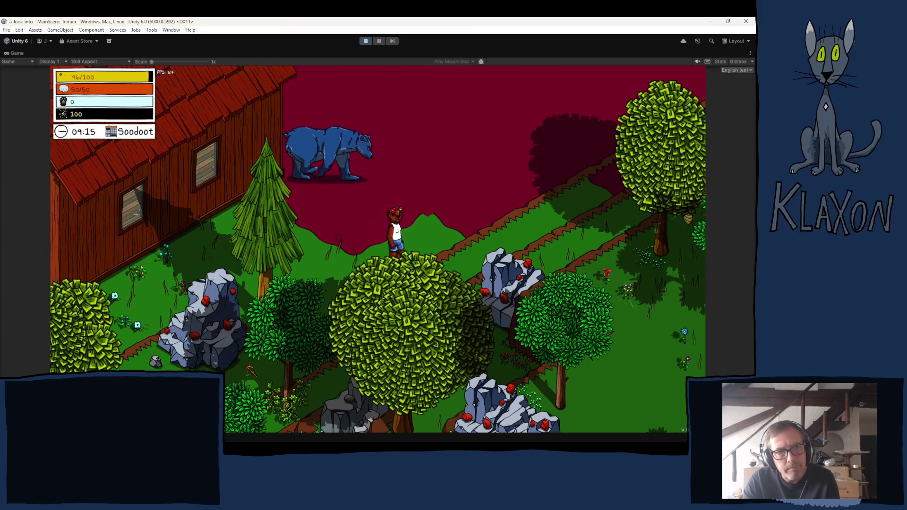
- Run north, follow the bear right along the fence, then come down beside it
key("w")
key("w")
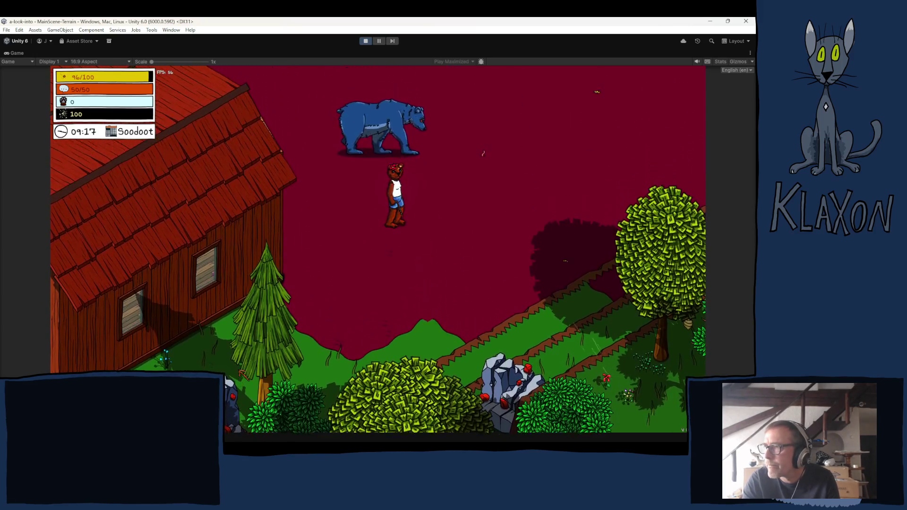
key("d")
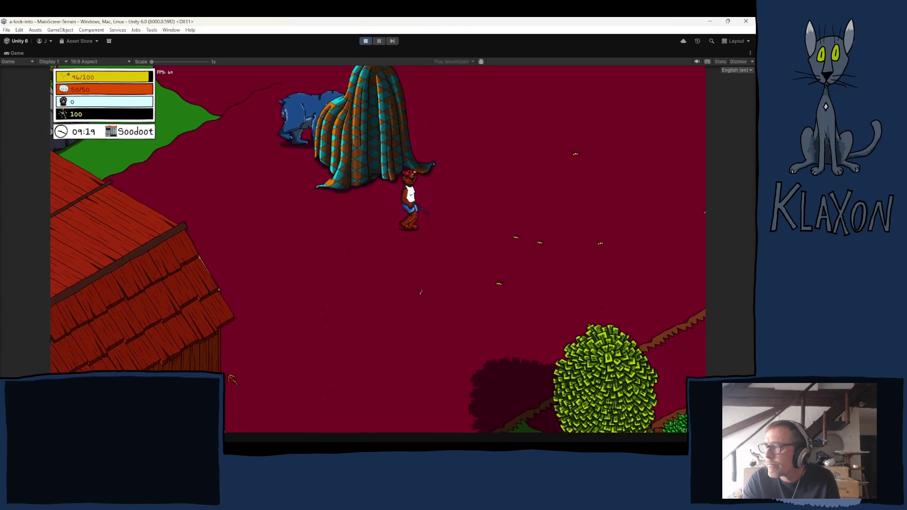
key("w")
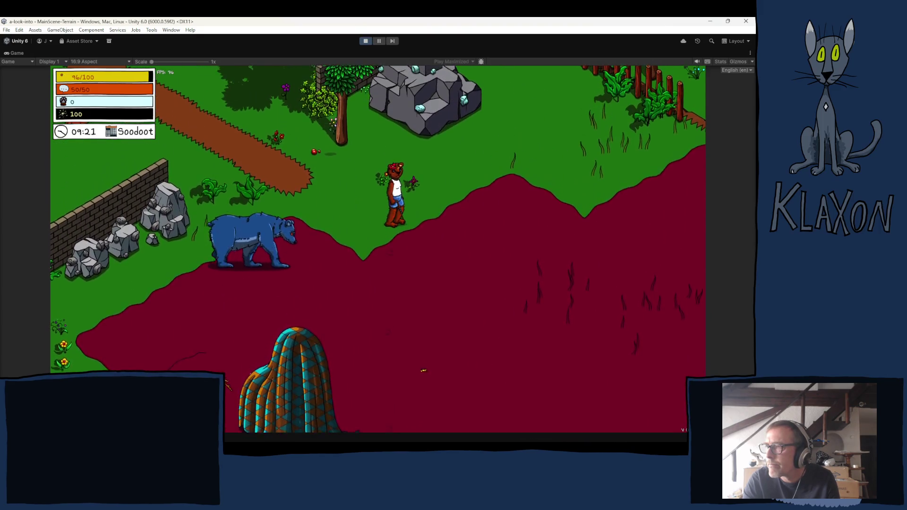
key("a")
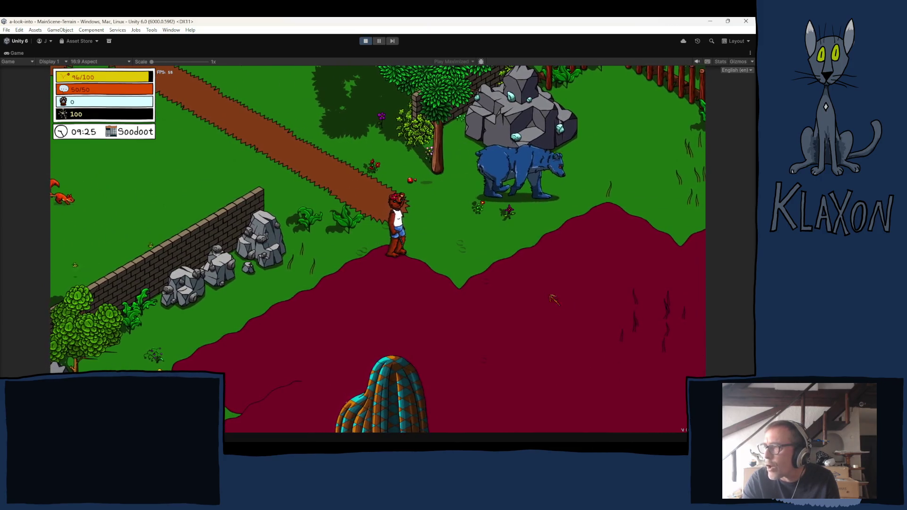
key("d")
key("d")
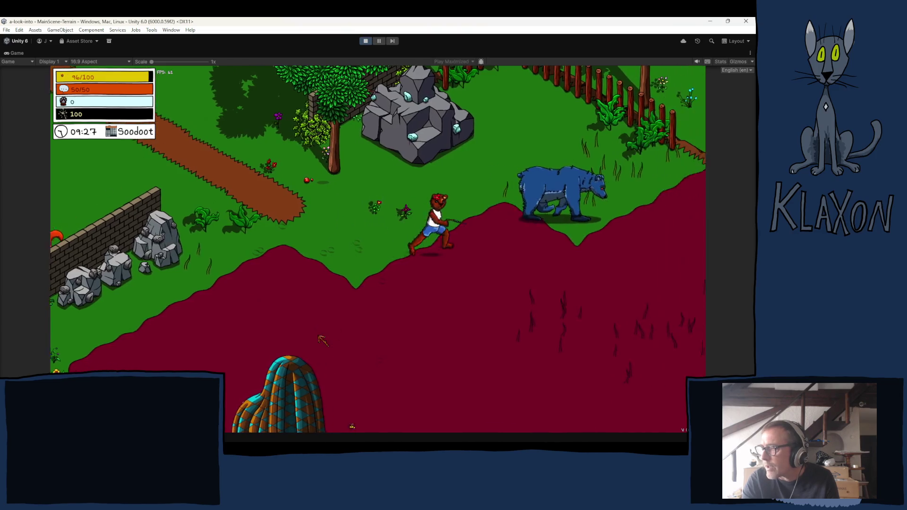
key("d")
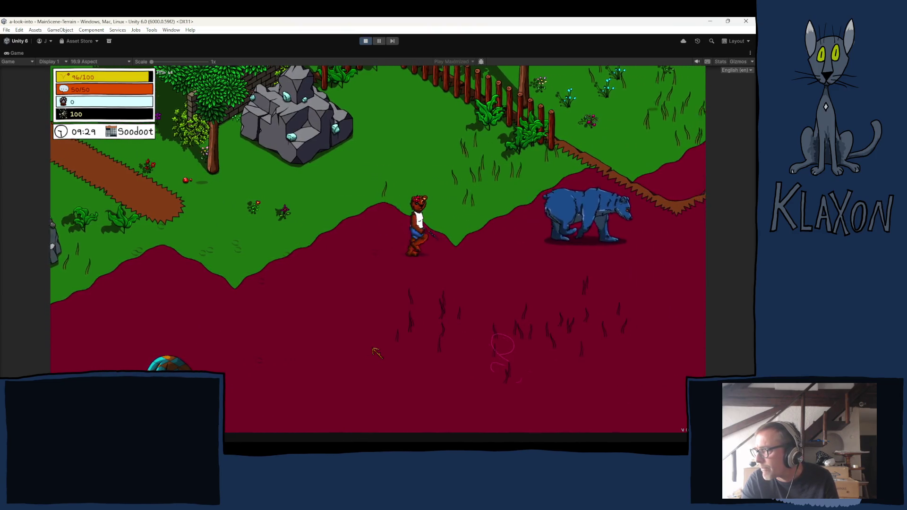
key("d")
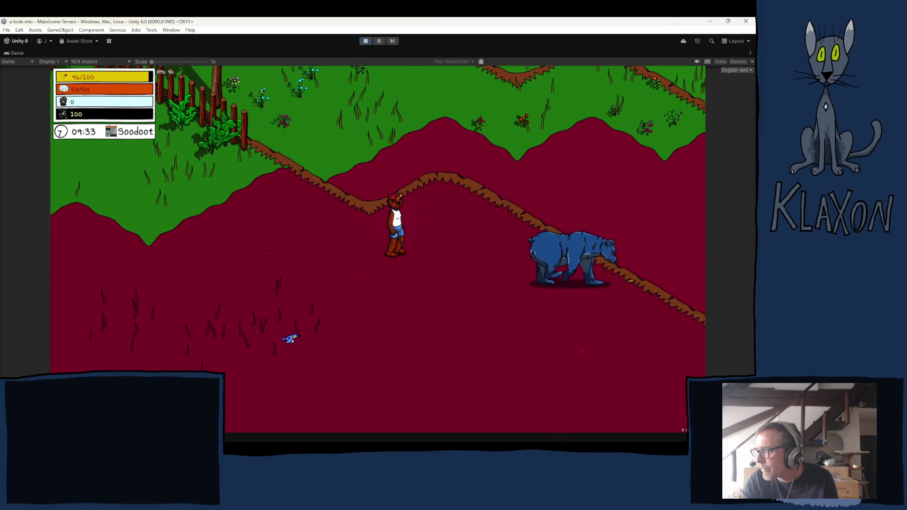
key("d")
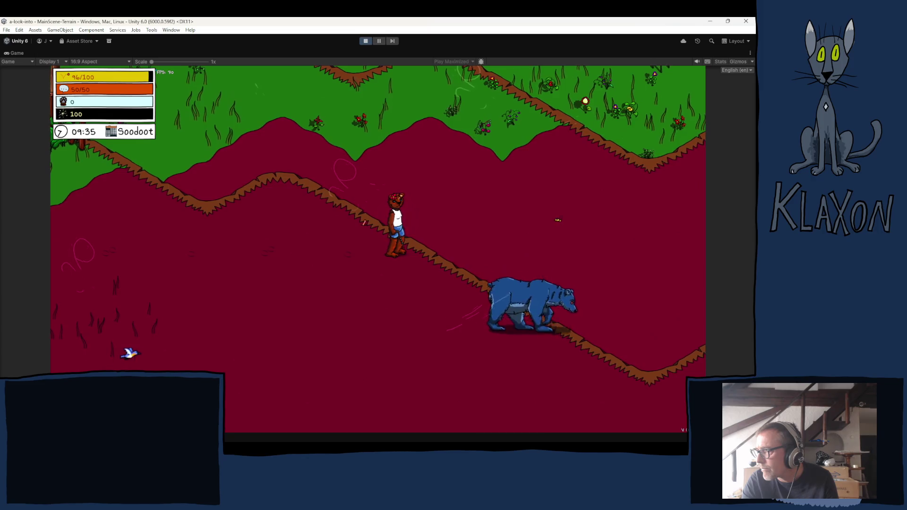
key("s")
key("s")
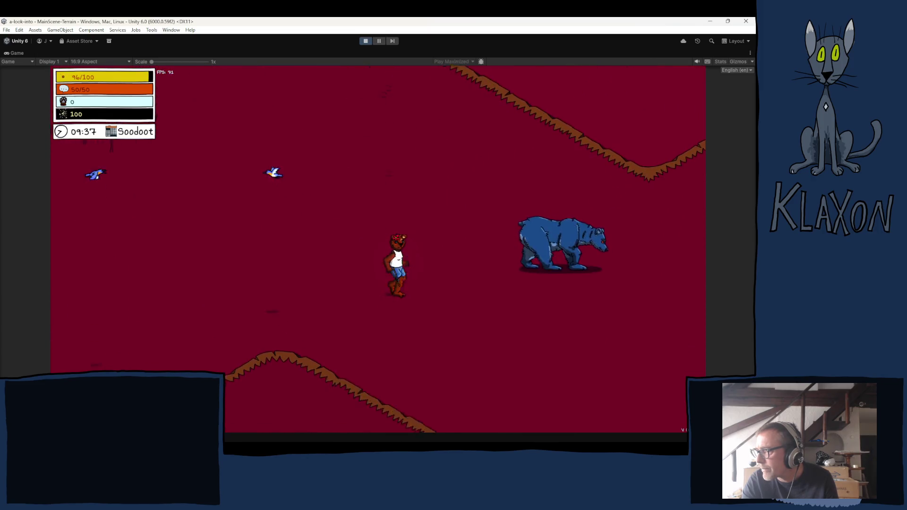
key("s")
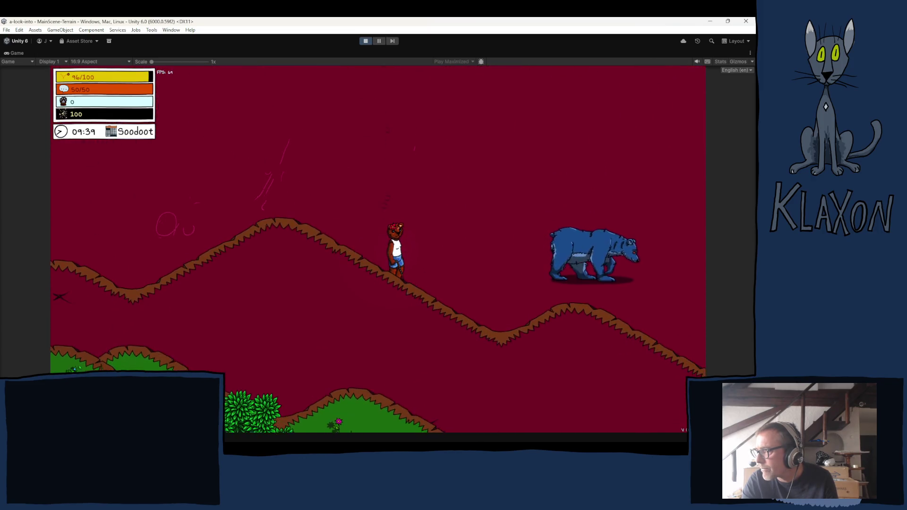
key("d")
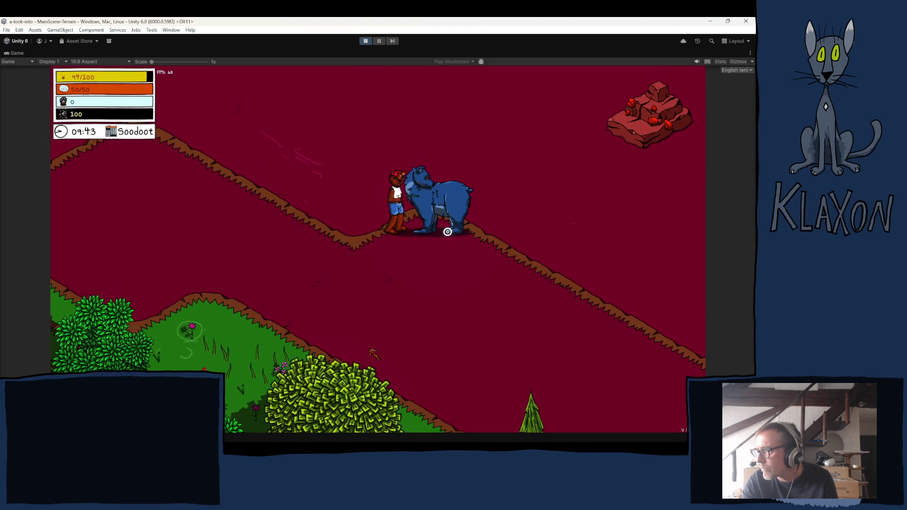
- Poke the blue bear to start its circular puzzle, try it, then close the panel
key("e")
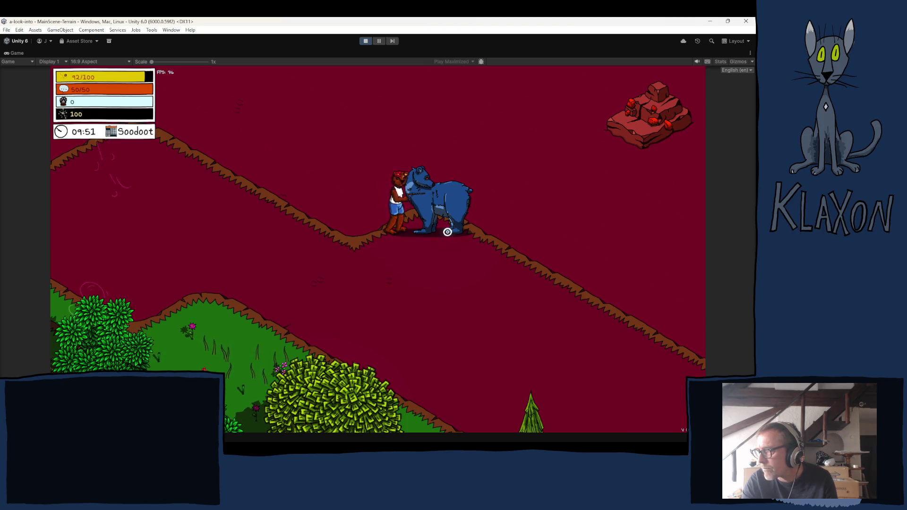
left_click(447, 232)
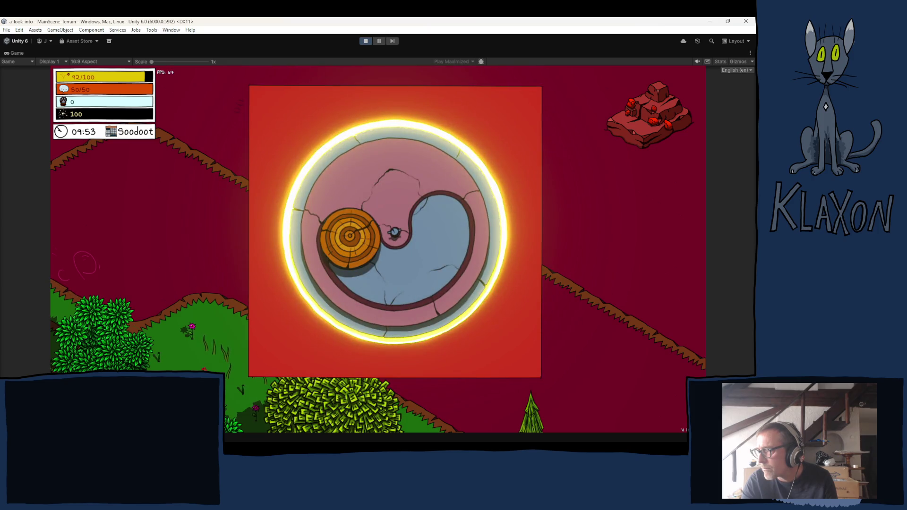
key("Escape")
- Walk the character around the bear and away, then stop Play mode
left_click(487, 233)
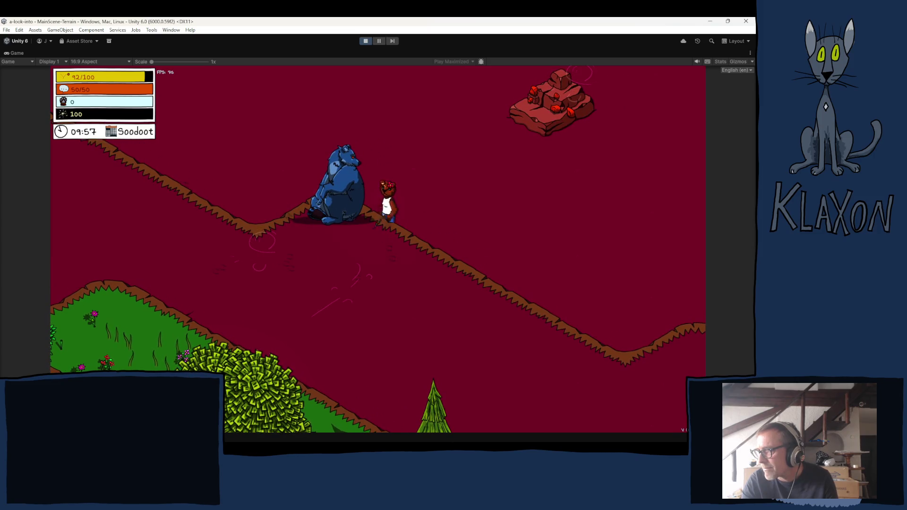
left_click(350, 241)
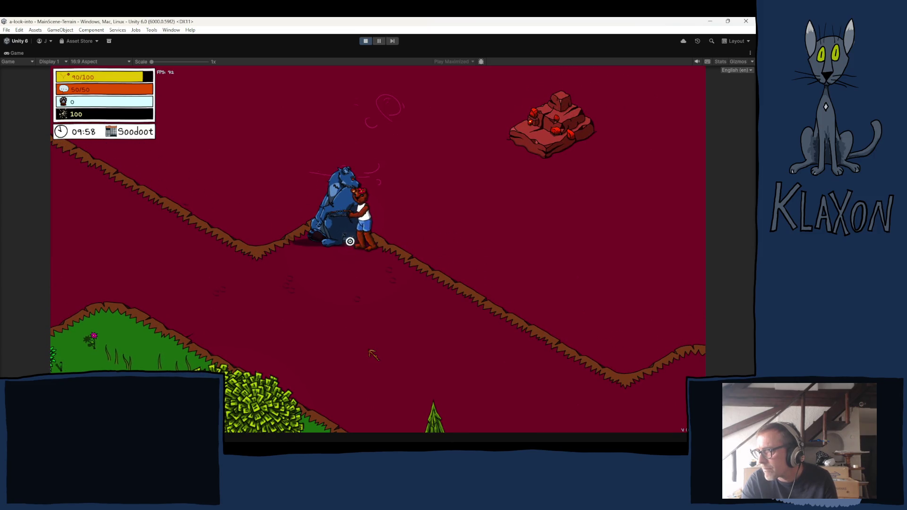
left_click(370, 354)
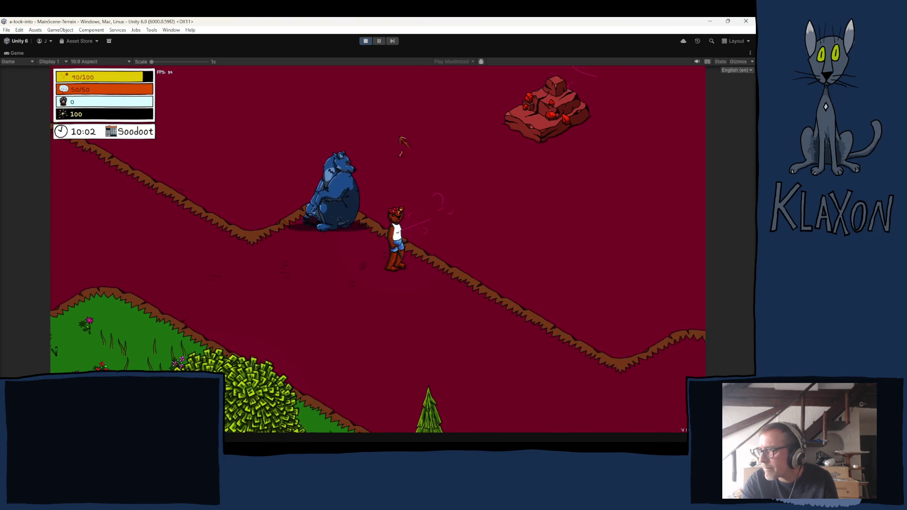
left_click(365, 40)
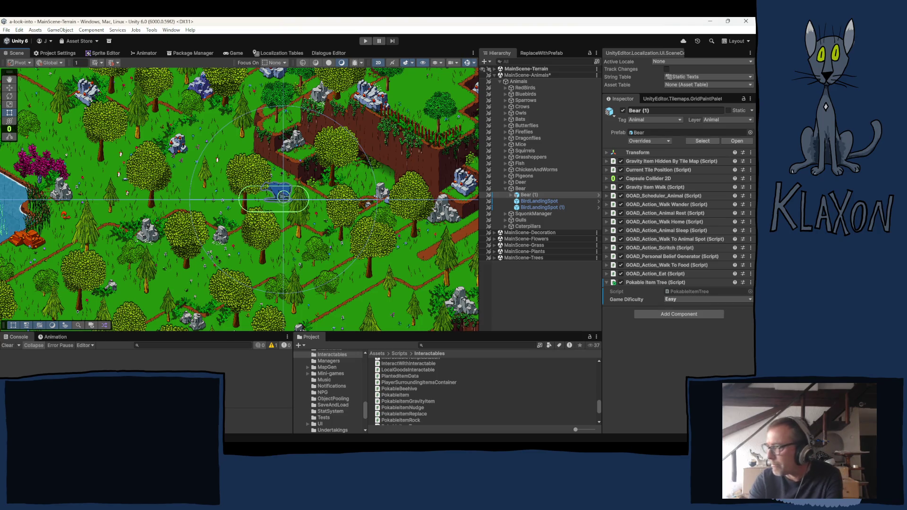
- Remove the Pokable Item Tree (Script) component from Bear (1) through its ⋮ menu
left_click(750, 283)
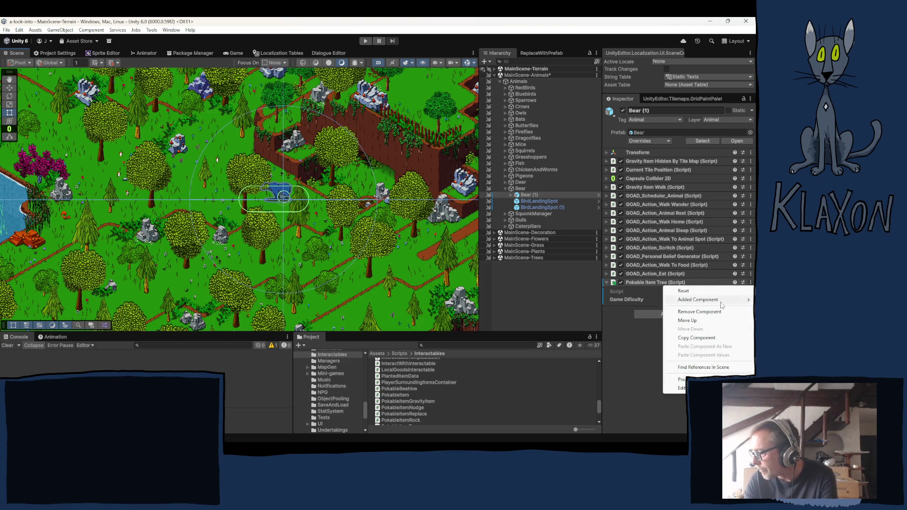
left_click(699, 312)
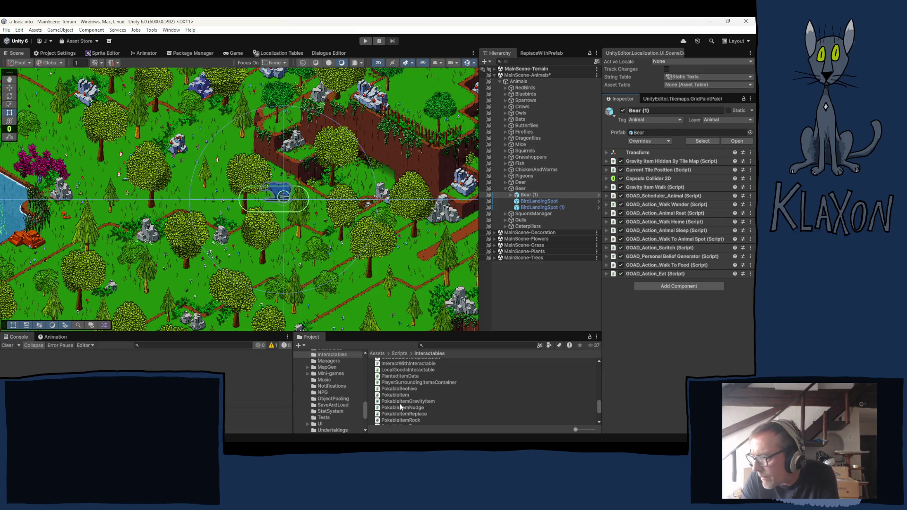
- Create a MonoBehaviour script named PokableBear in the Interactables folder and open it in Visual Studio
scroll(417, 413, "down", 2)
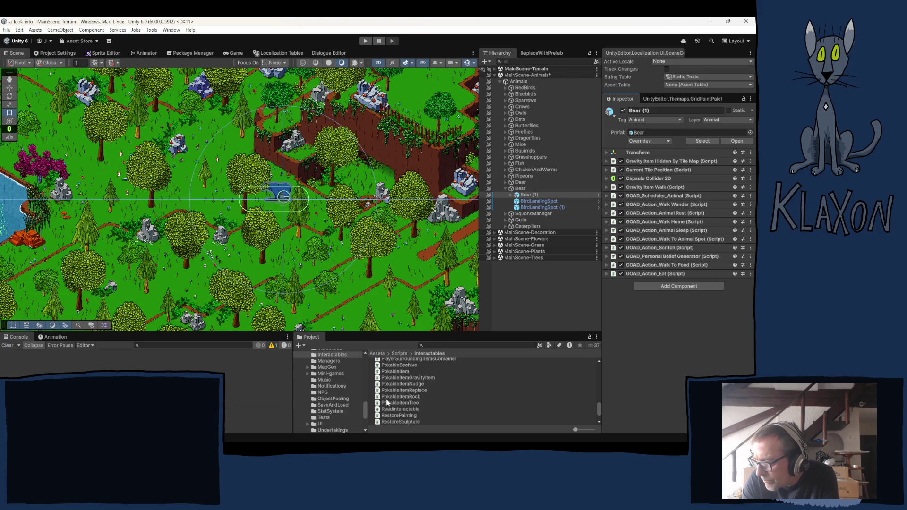
right_click(392, 402)
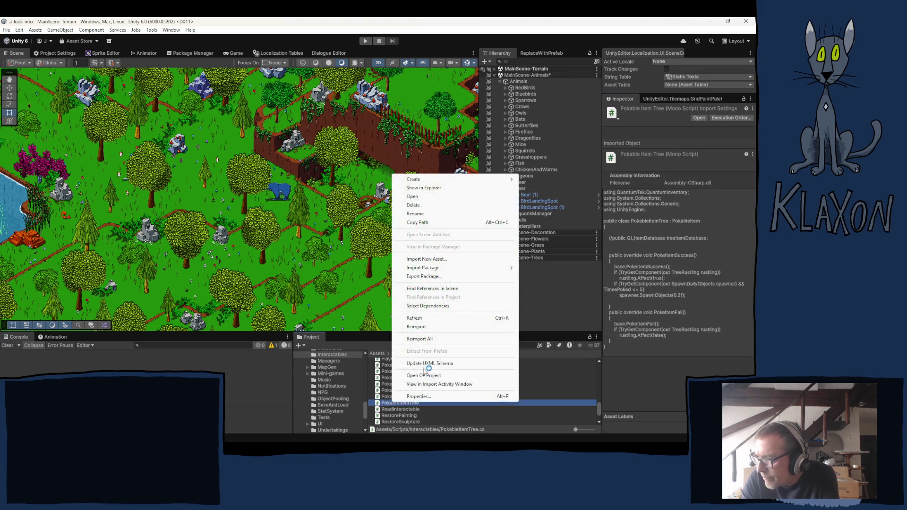
mouse_move(416, 179)
left_click(556, 196)
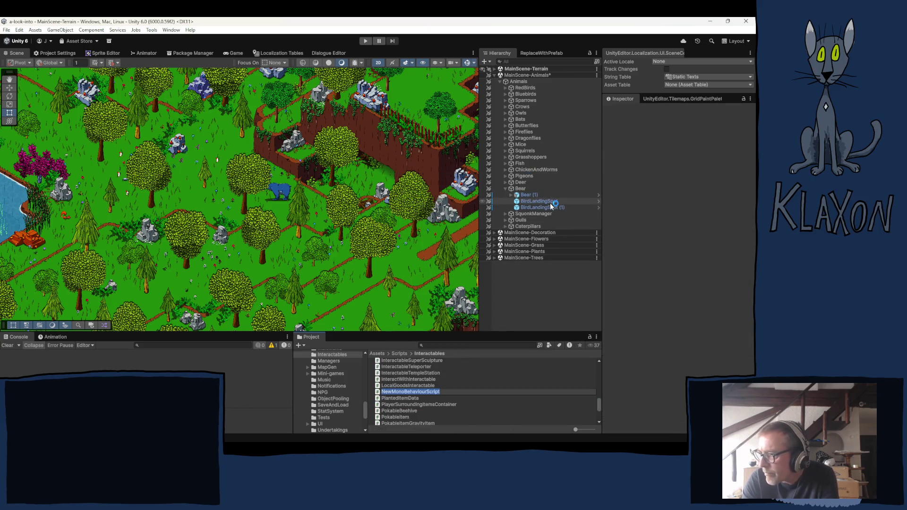
type("P")
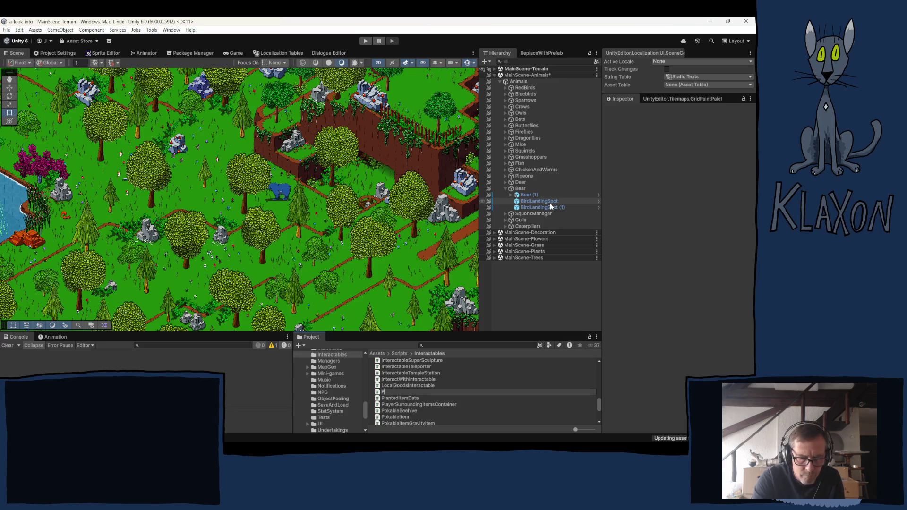
type("ok")
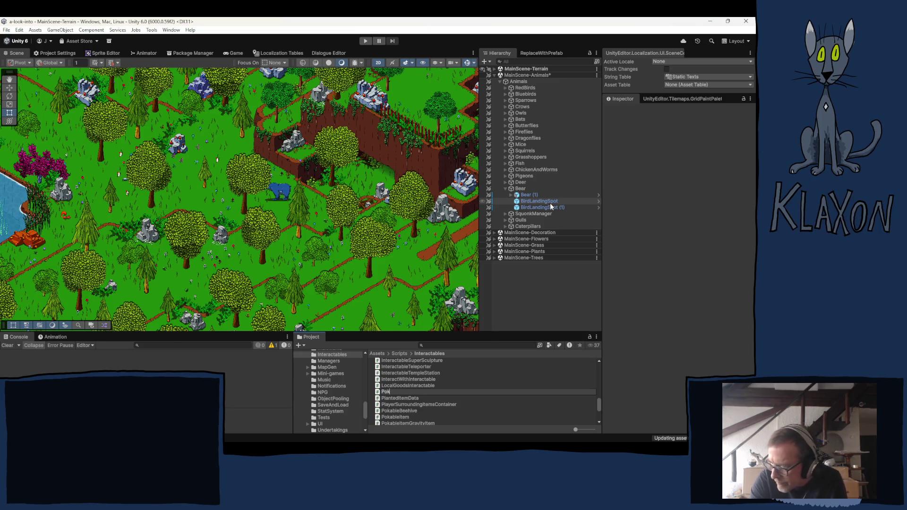
type("a")
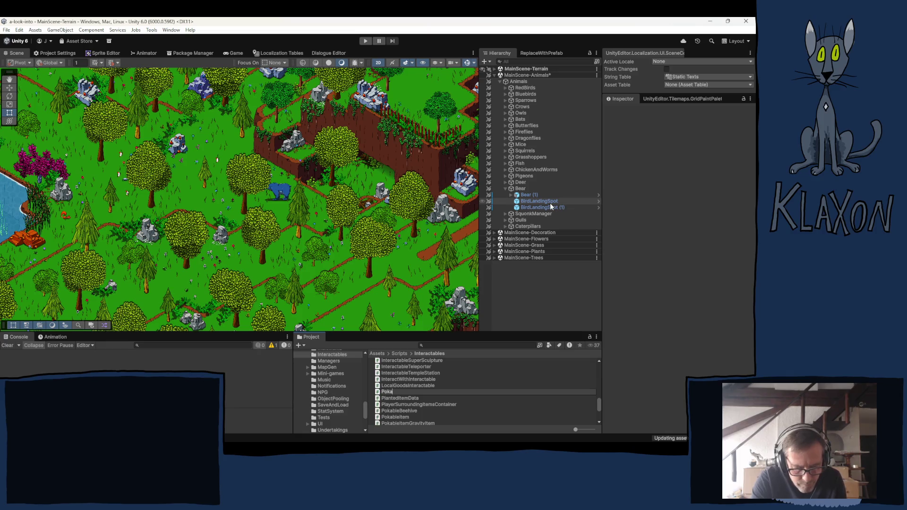
type("bleBear")
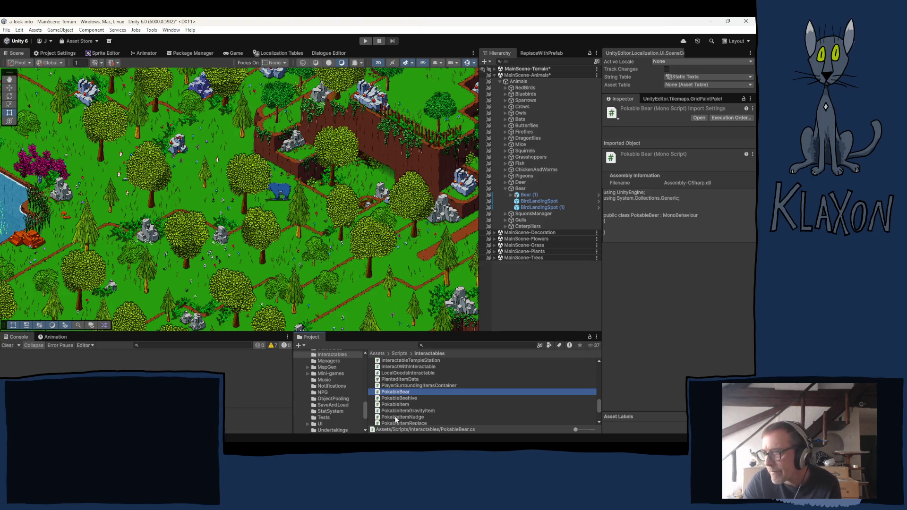
double_click(398, 394)
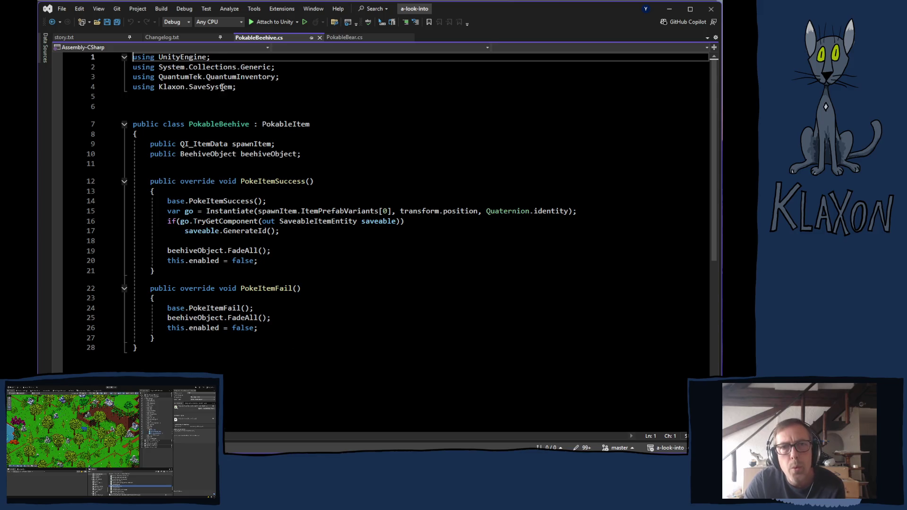
- Make PokableBear derive from PokableItem instead of MonoBehaviour, copying the name from PokableBeehive.cs
left_click(362, 38)
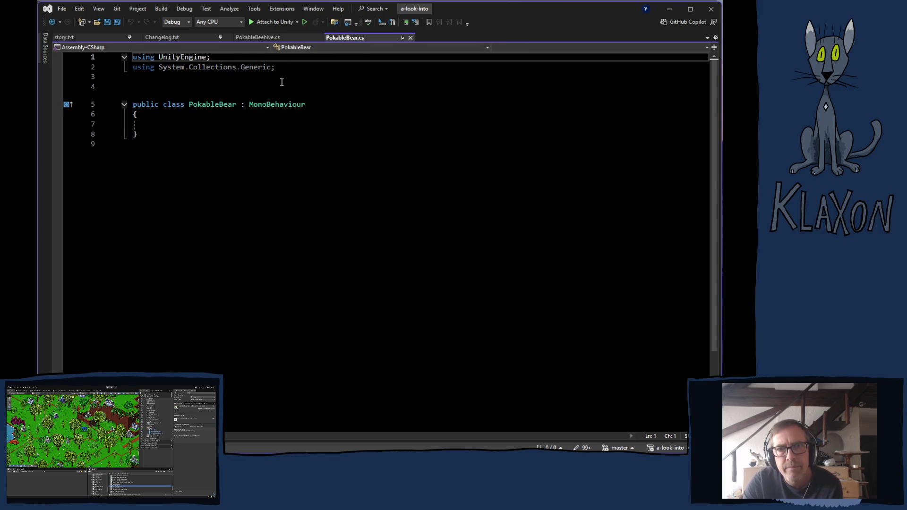
left_click(276, 40)
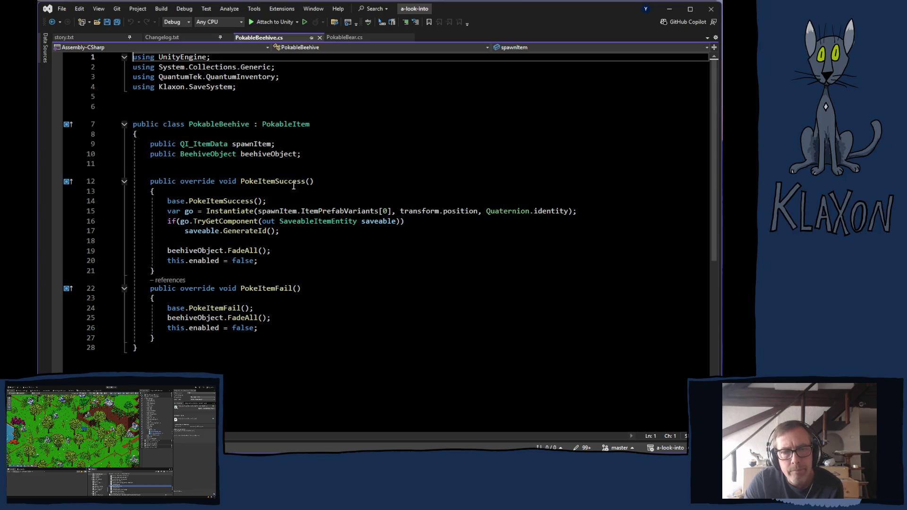
double_click(287, 125)
key("ctrl+c")
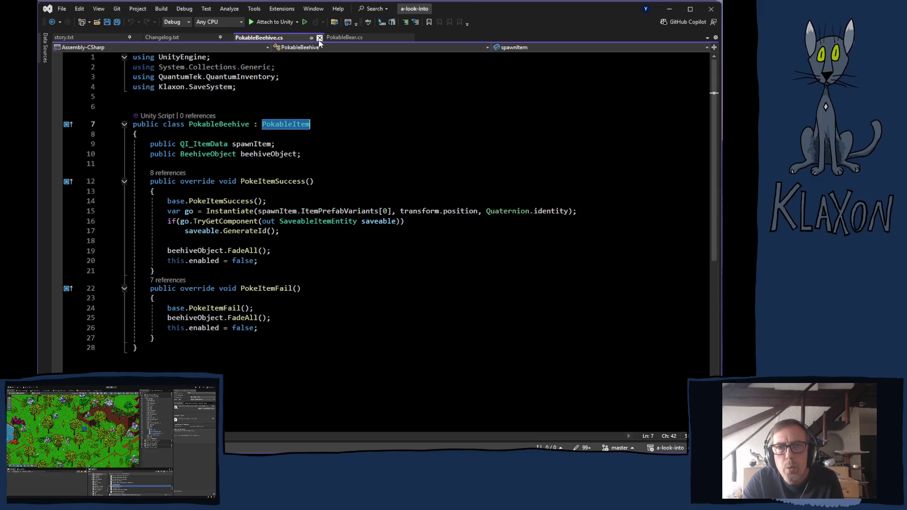
left_click(342, 38)
double_click(268, 106)
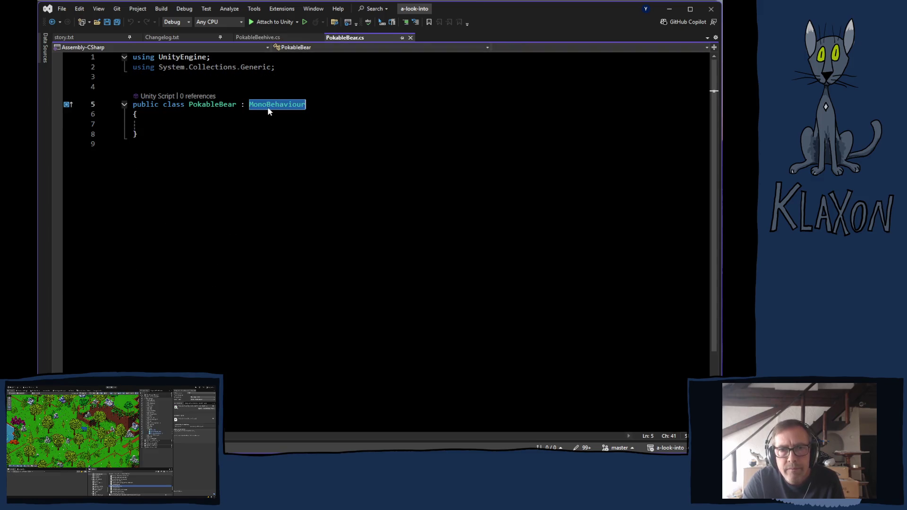
key("ctrl+v")
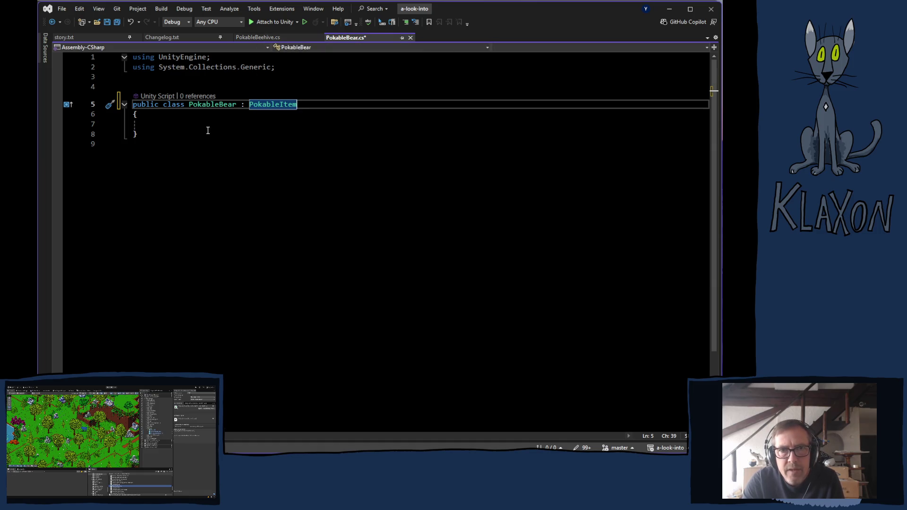
- Dismiss the Generate constructor suggestion under Quick Actions and return to PokableBeehive.cs
right_click(272, 107)
left_click(296, 110)
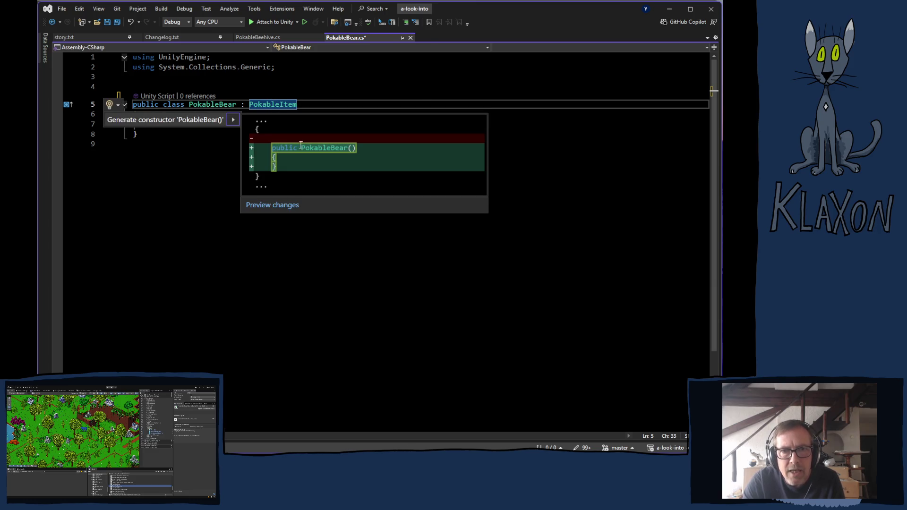
left_click(164, 293)
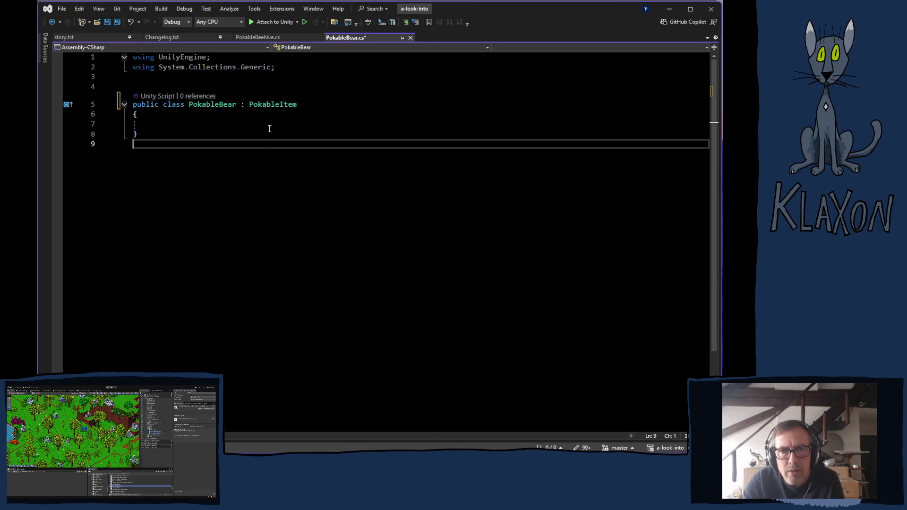
left_click(250, 37)
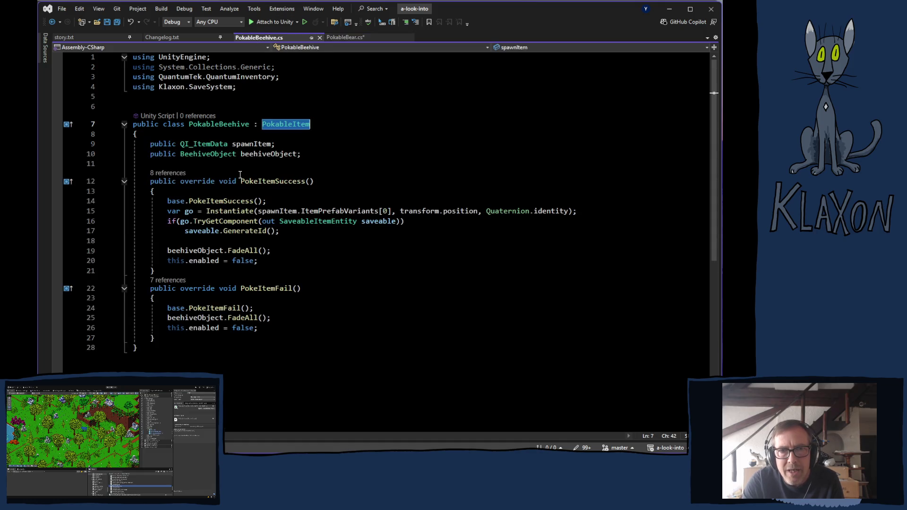
- Copy PokeItemSuccess and PokeItemFail from PokableItem's definition, then place the cursor in PokableBear's class body
left_click_drag(149, 184, 219, 341)
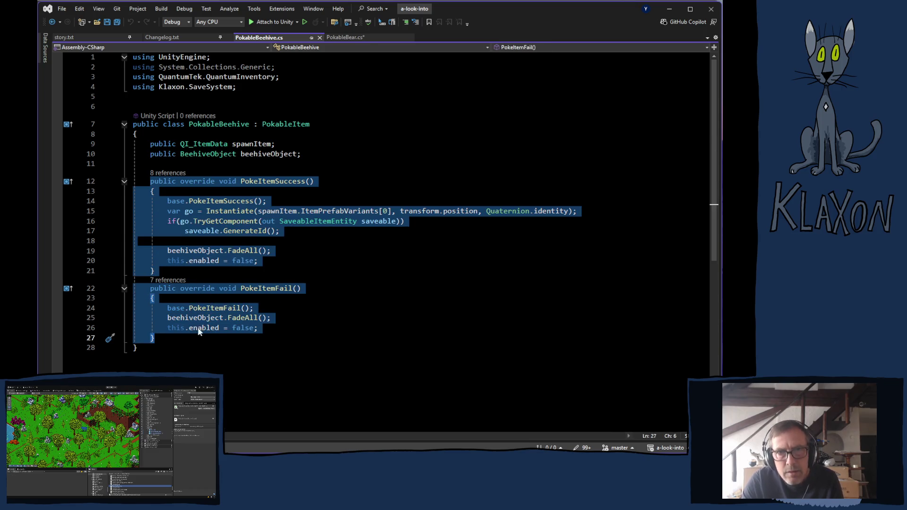
left_click(342, 37)
left_click(271, 103, "ctrl")
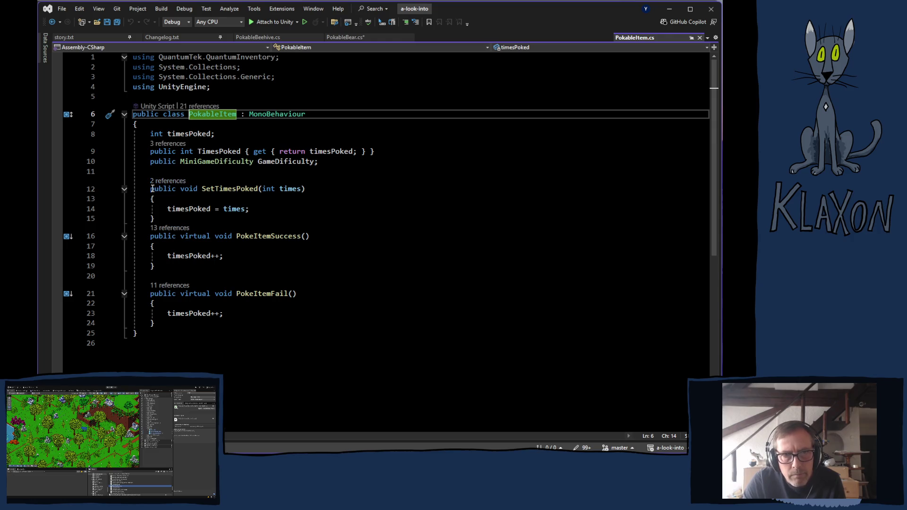
mouse_move(150, 189)
left_mouse_down()
mouse_move(152, 209)
mouse_move(167, 220)
left_mouse_up()
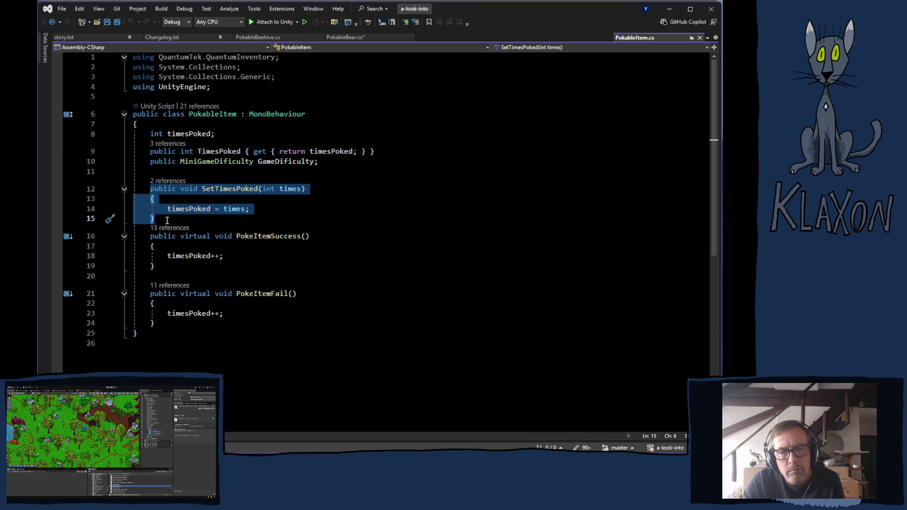
left_click_drag(167, 220, 224, 323)
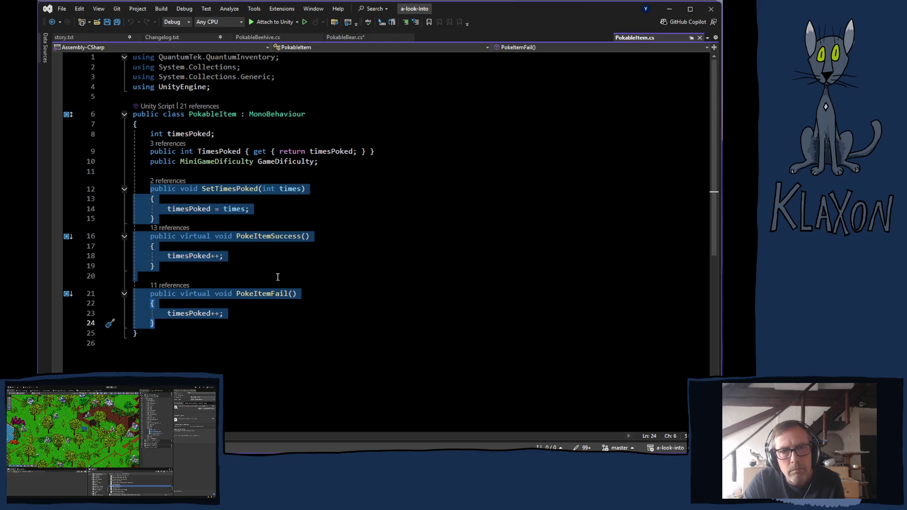
left_click(352, 276)
mouse_move(150, 236)
left_mouse_down()
mouse_move(155, 274)
mouse_move(224, 326)
left_mouse_up()
key("ctrl+c")
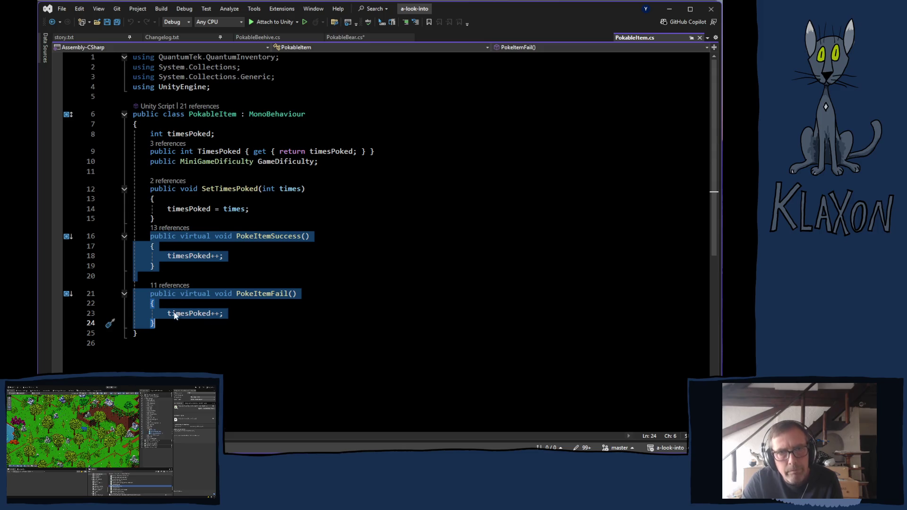
left_click(345, 38)
left_click(195, 121)
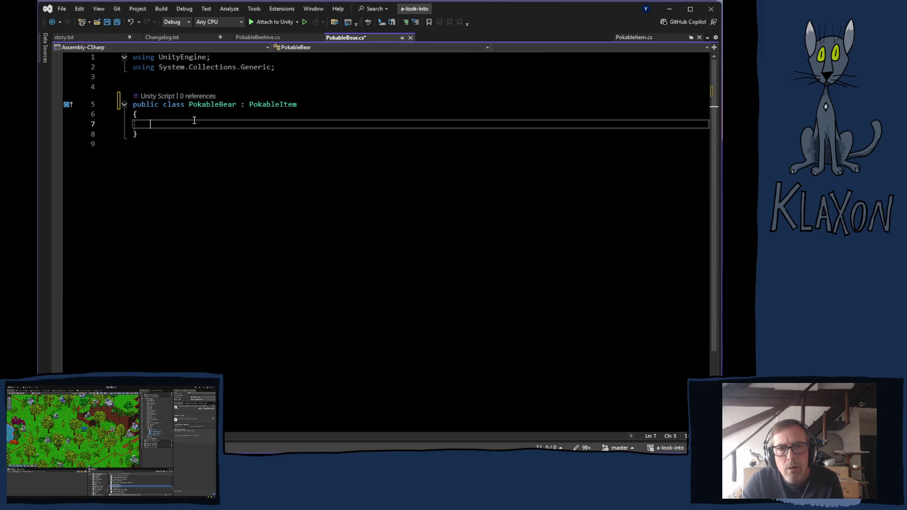
- Paste the PokeItemSuccess and PokeItemFail methods into the PokableBear class
key("Return")
key("ctrl+v")
key("Return")
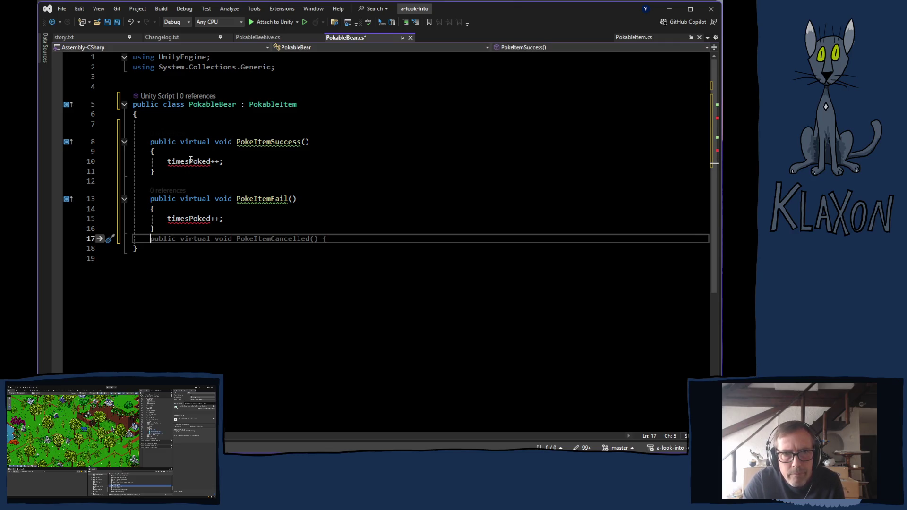
- Delete both timesPoked++ lines, then open PokableItemReplace from Unity's Project panel
left_click_drag(168, 161, 224, 161)
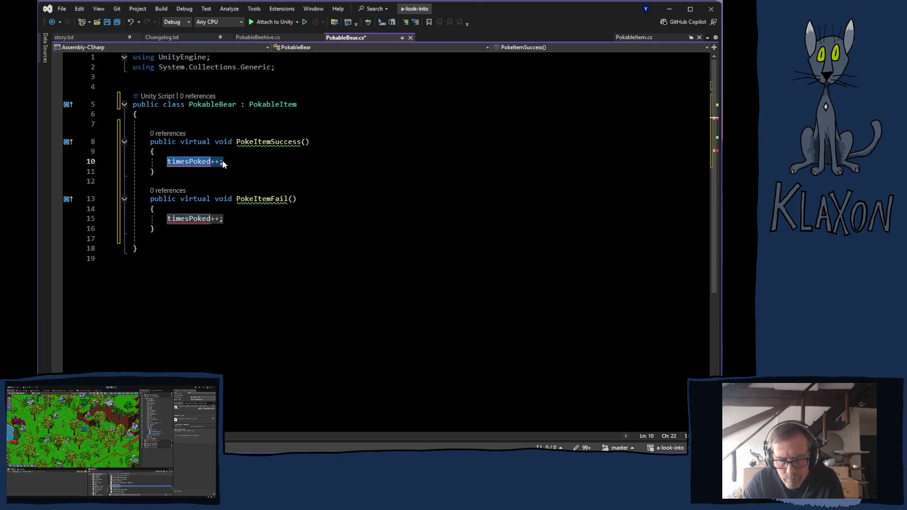
key("Delete")
left_click(208, 219)
left_click_drag(224, 219, 167, 218)
key("Delete")
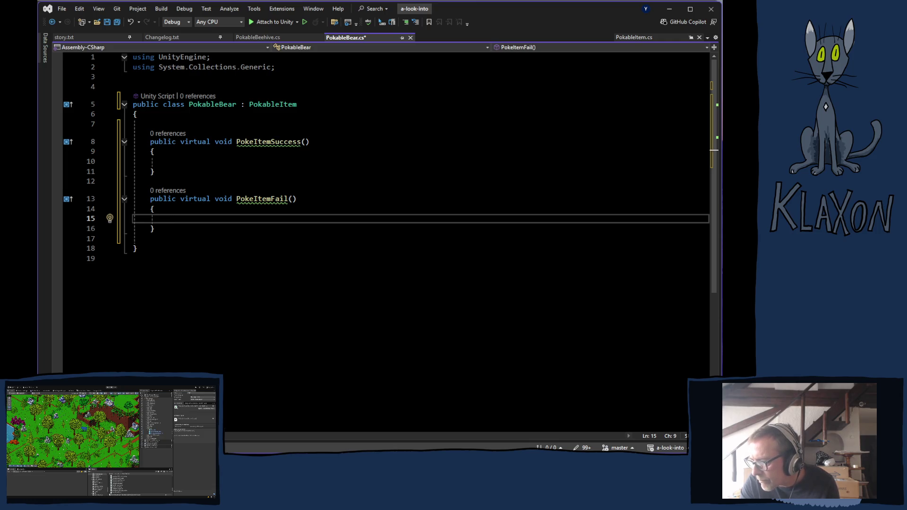
key("alt+Tab")
double_click(407, 373)
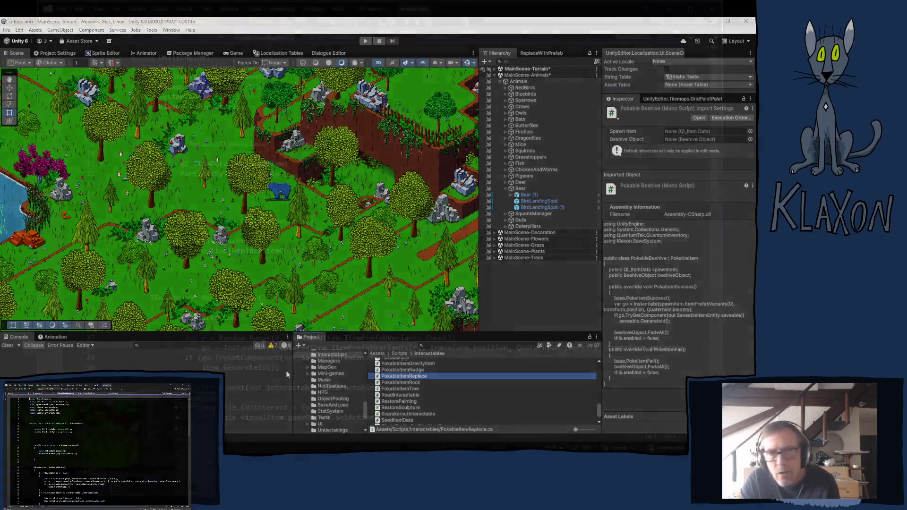
- Uncomment the PokeItemFail override on lines 55–59 with Ctrl+K, Ctrl+U and add a blank line above it
scroll(214, 265, "down", 12)
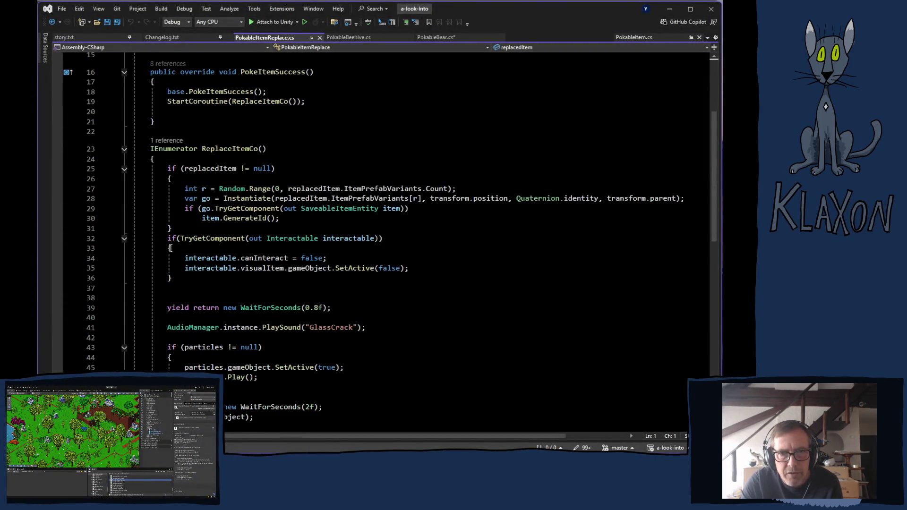
scroll(243, 286, "up", 2)
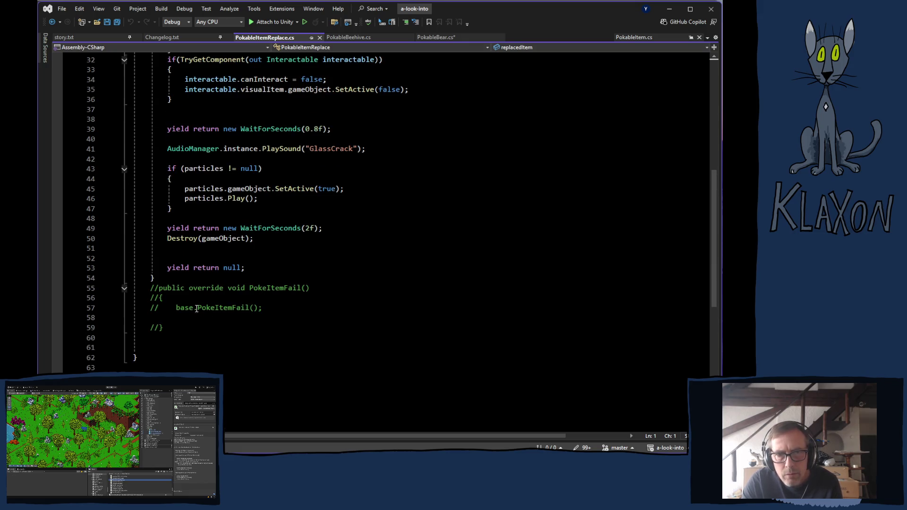
left_click_drag(152, 287, 188, 328)
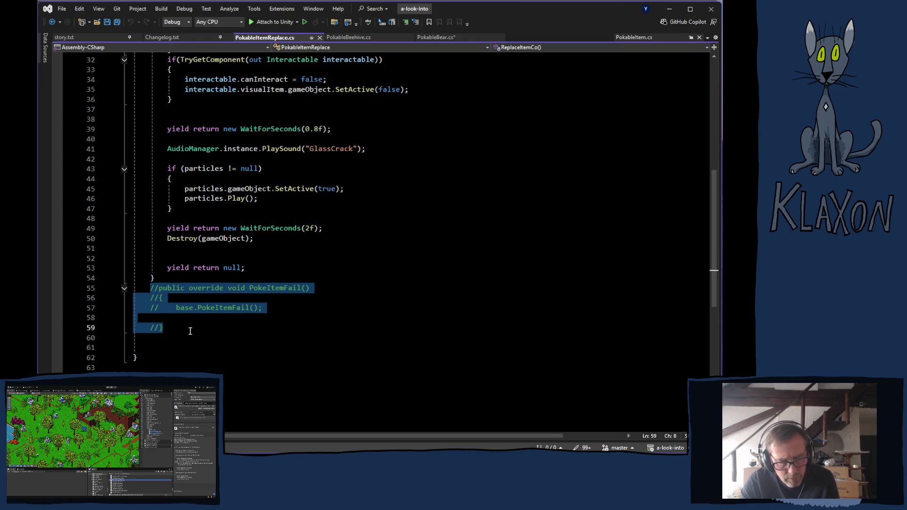
key("ctrl+k")
key("ctrl+u")
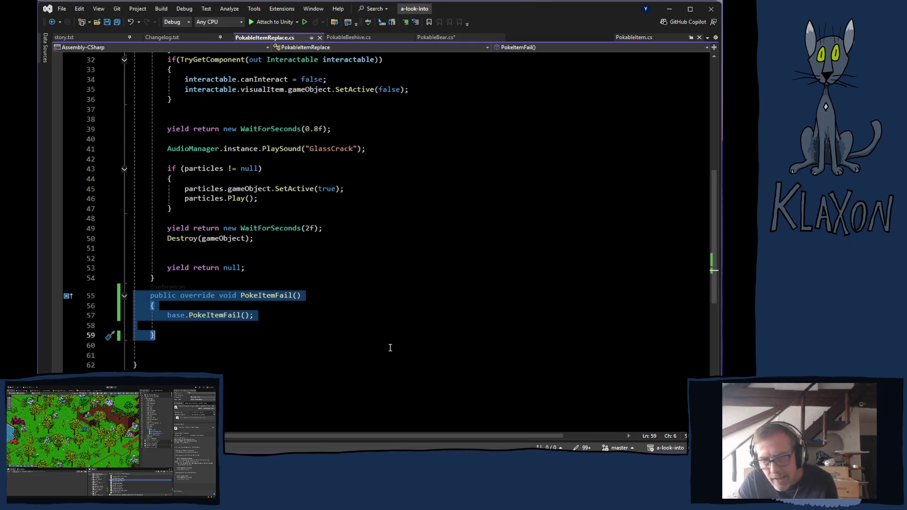
left_click(158, 281)
key("Return")
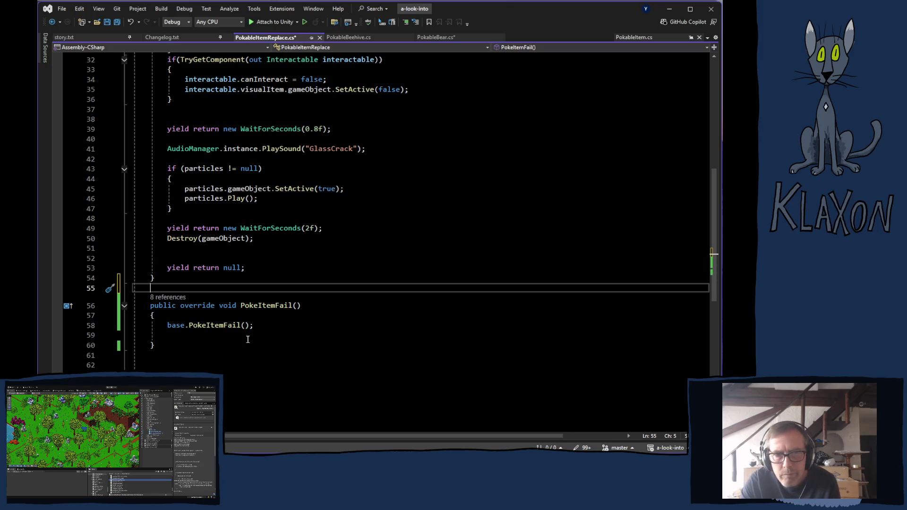
scroll(225, 292, "up", 9)
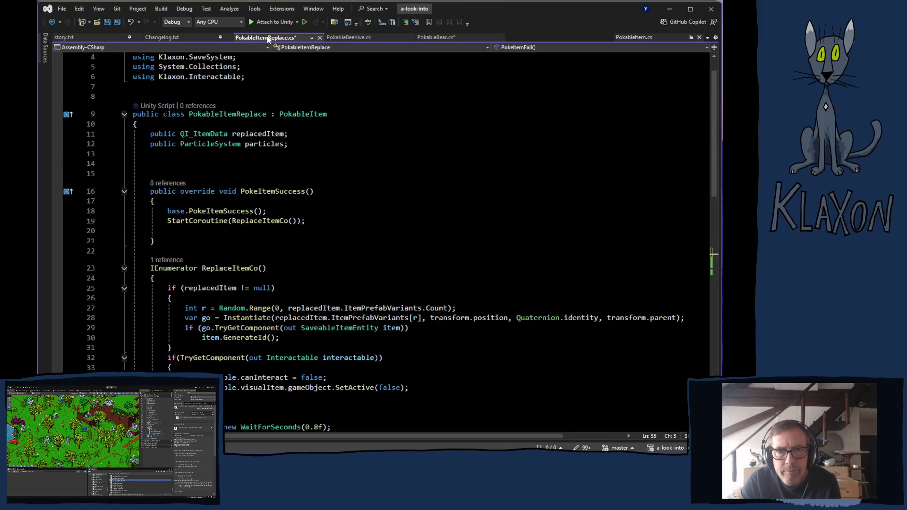
left_click(436, 37)
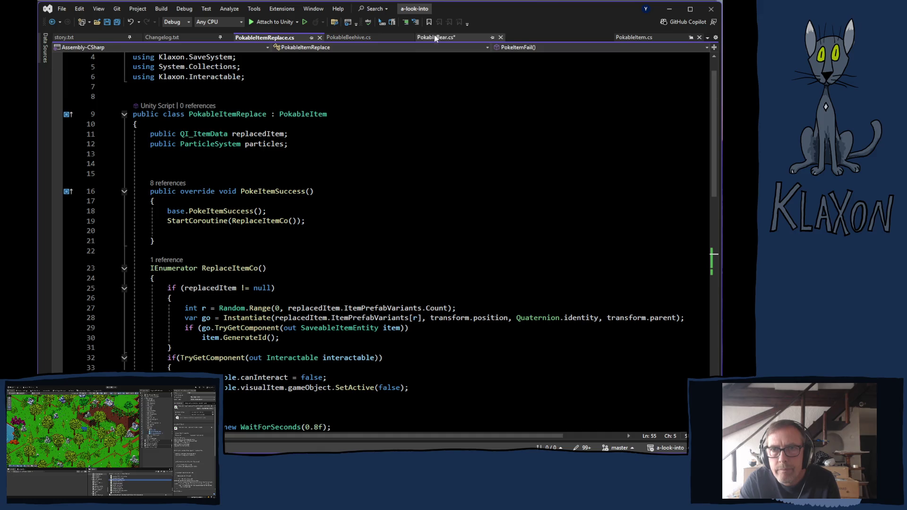
- Change PokeItemSuccess and PokeItemFail in PokableBear from virtual to override
double_click(198, 143)
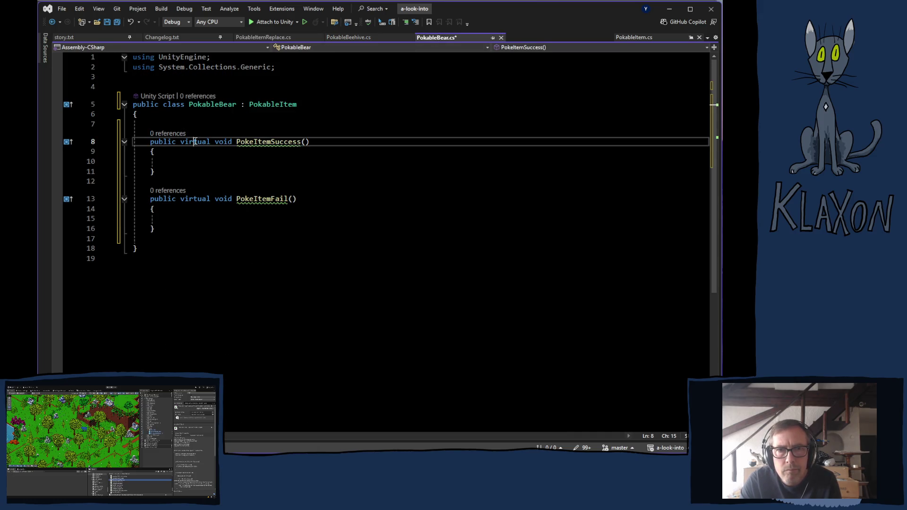
type("over")
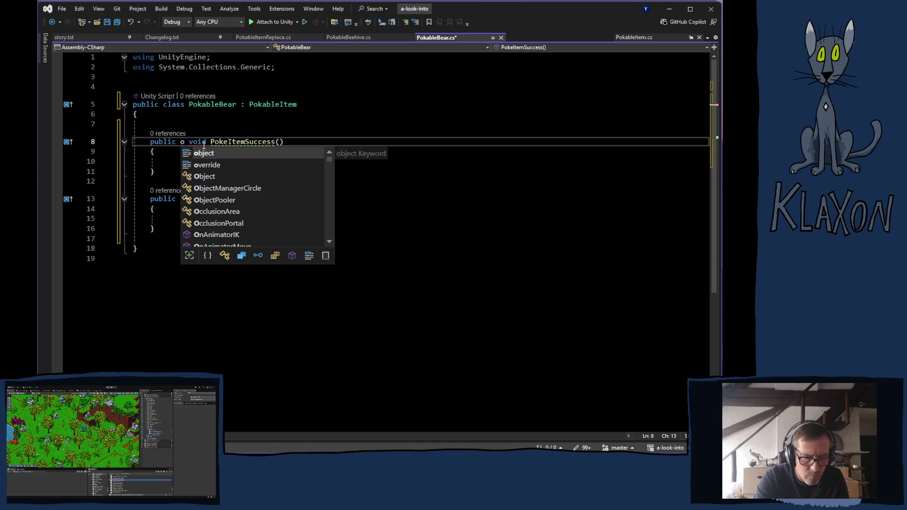
type("r")
key("Tab")
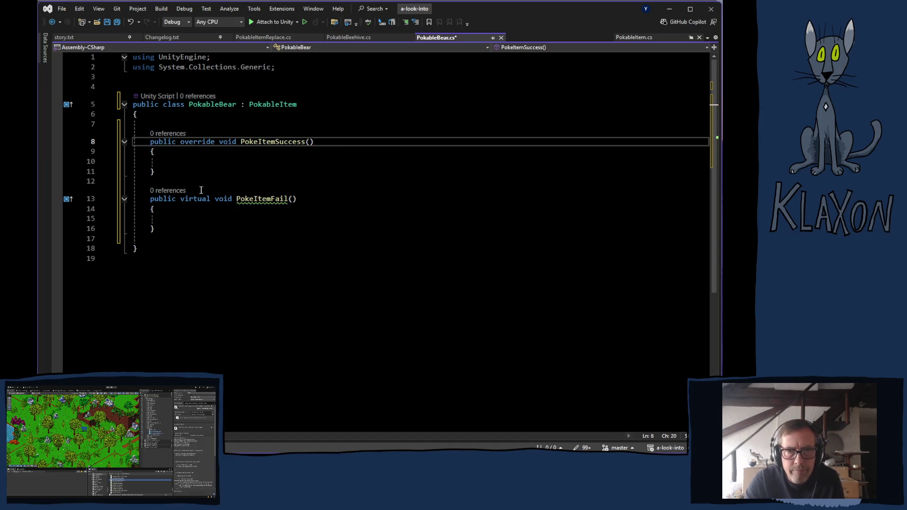
double_click(197, 201)
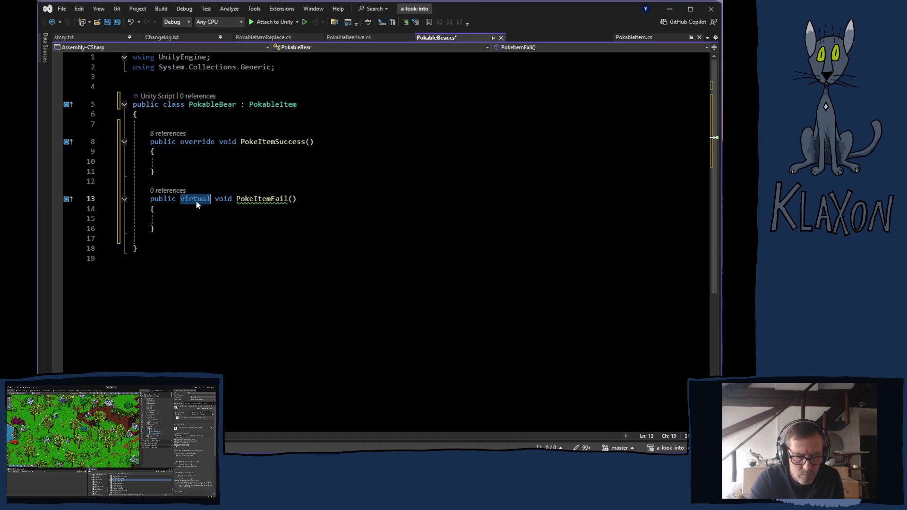
type("overr")
key("Tab")
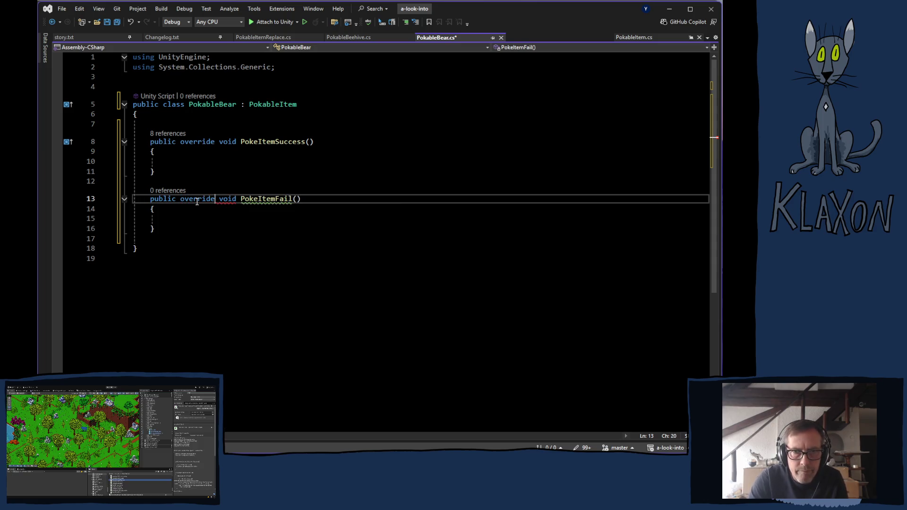
- Add base.PokeItemSuccess() and base.PokeItemFail() calls to the overrides and save PokableBear.cs
left_click(197, 162)
type("ba")
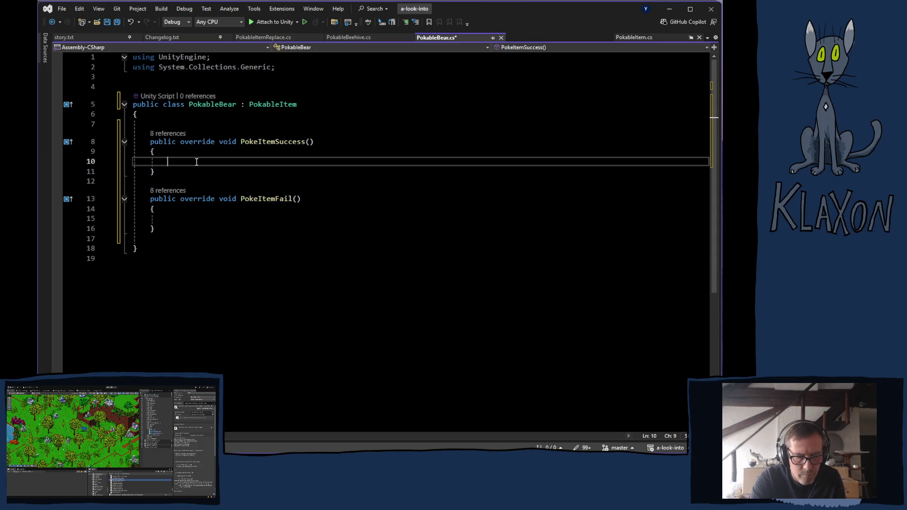
key("Tab")
type(".")
key("Tab")
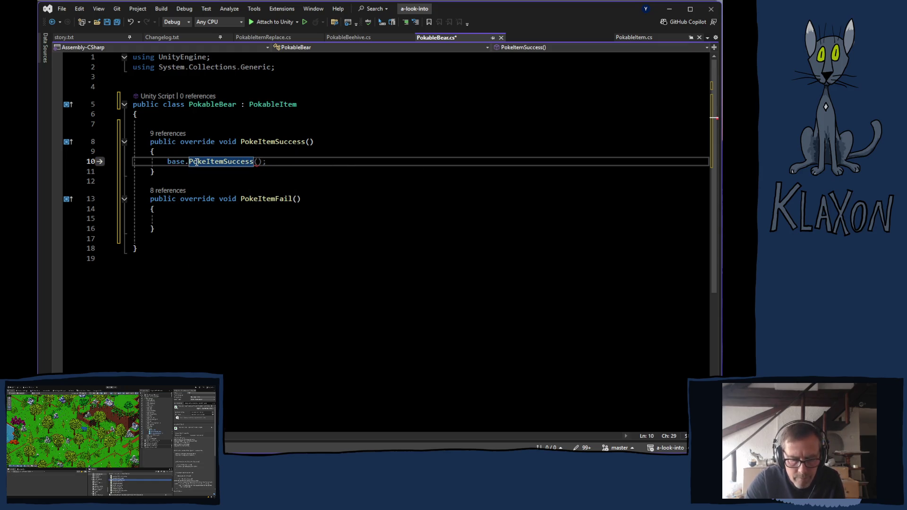
key("Tab")
left_click(162, 219)
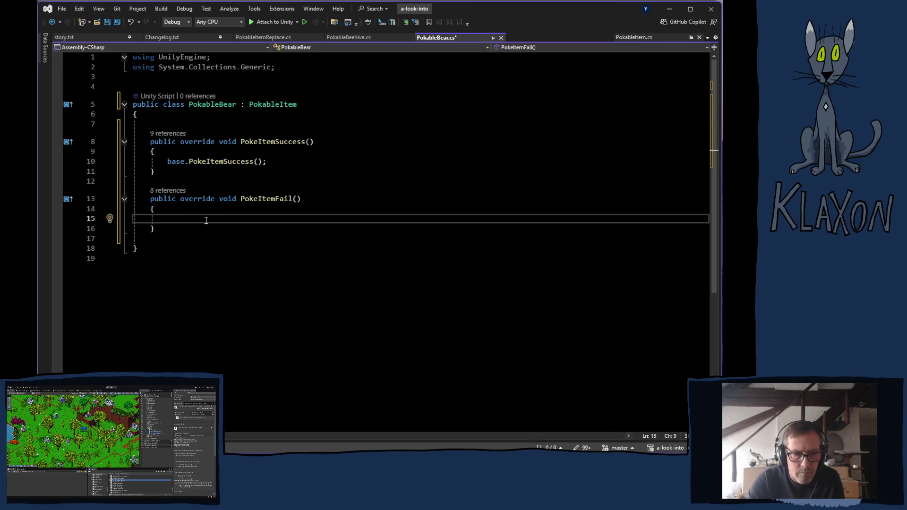
type("base")
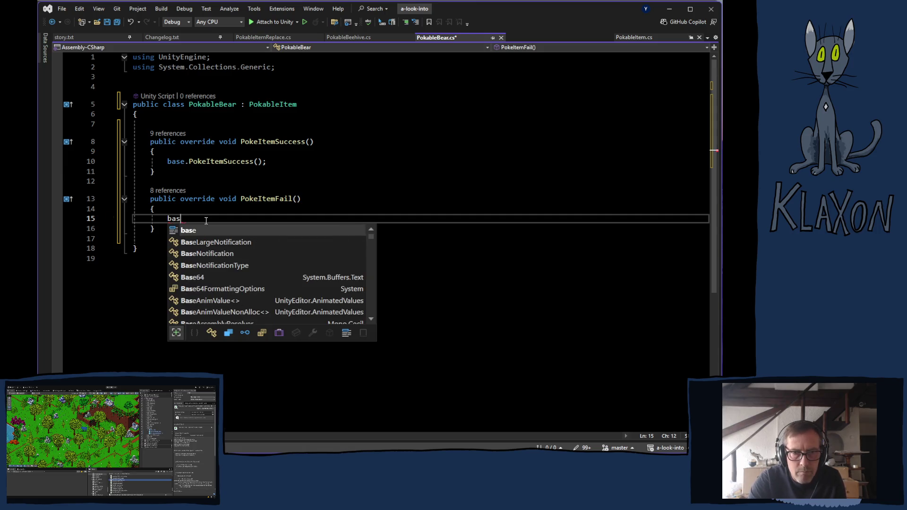
type(".")
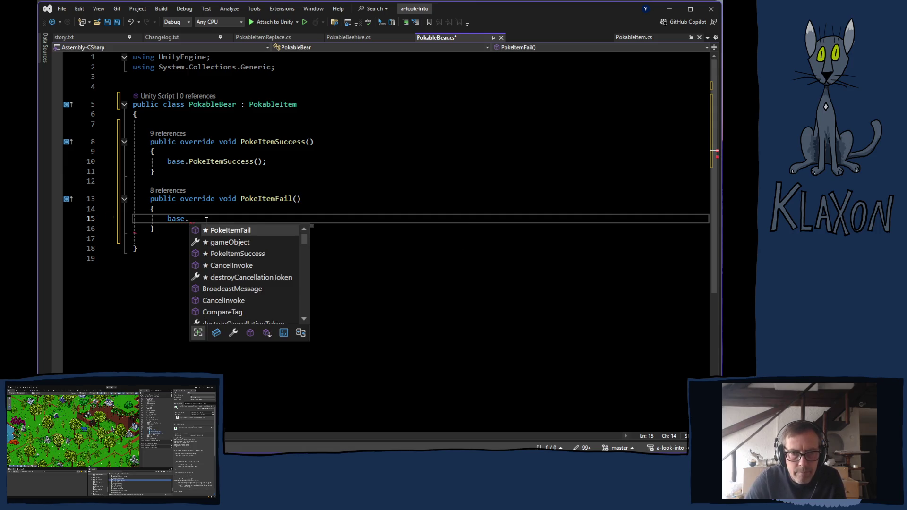
key("Tab")
key("Tab")
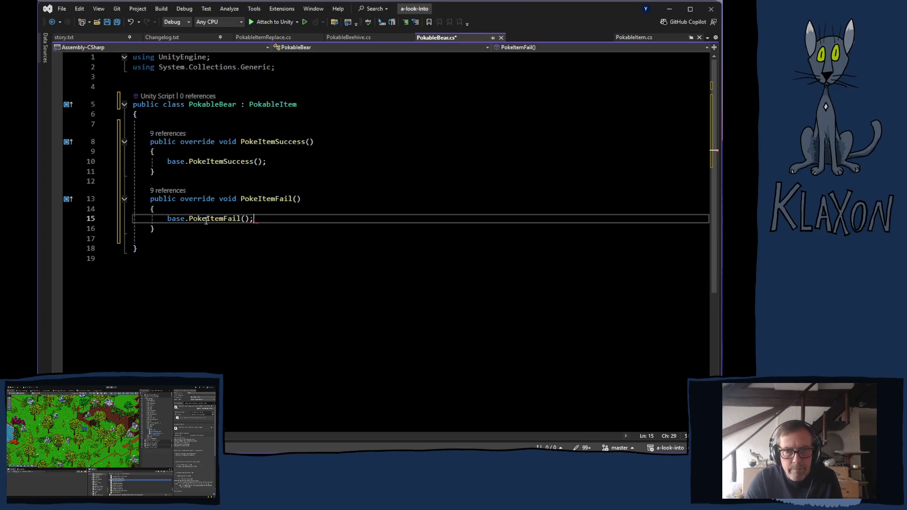
key("ctrl+s")
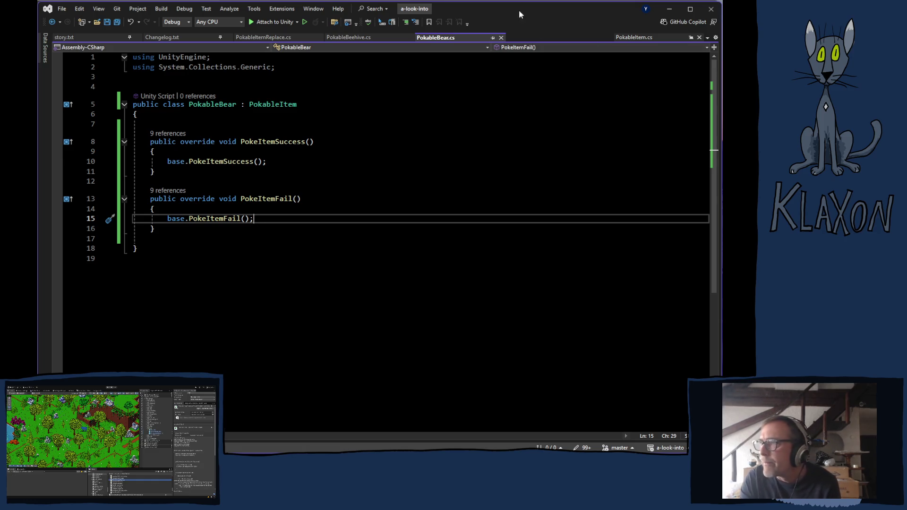
key("alt+Tab")
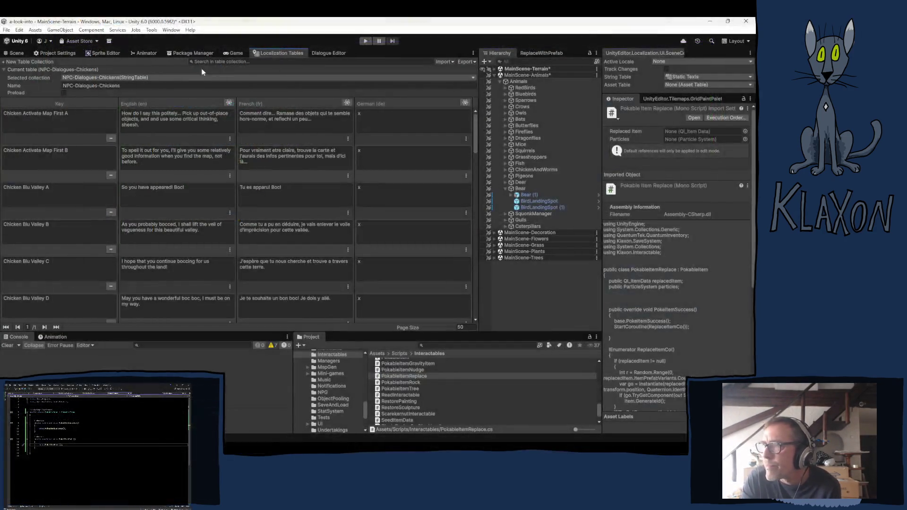
- Switch Localization Tables to the Items-Equipment string table, page 1, and scroll to the Poking Stick rows
left_click(116, 77)
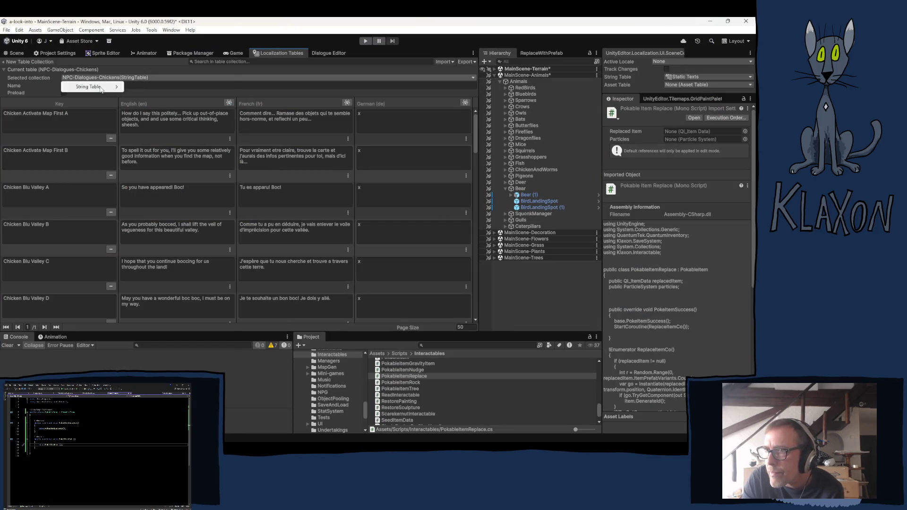
mouse_move(101, 90)
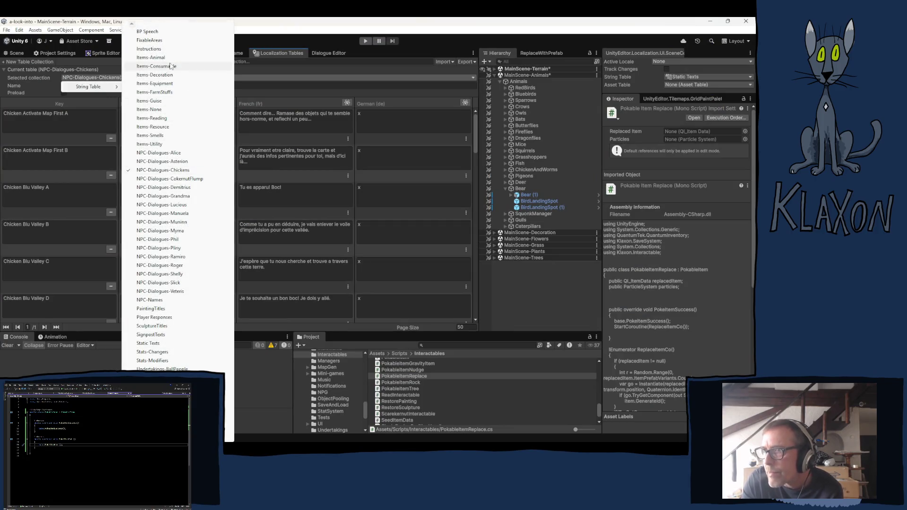
left_click(168, 84)
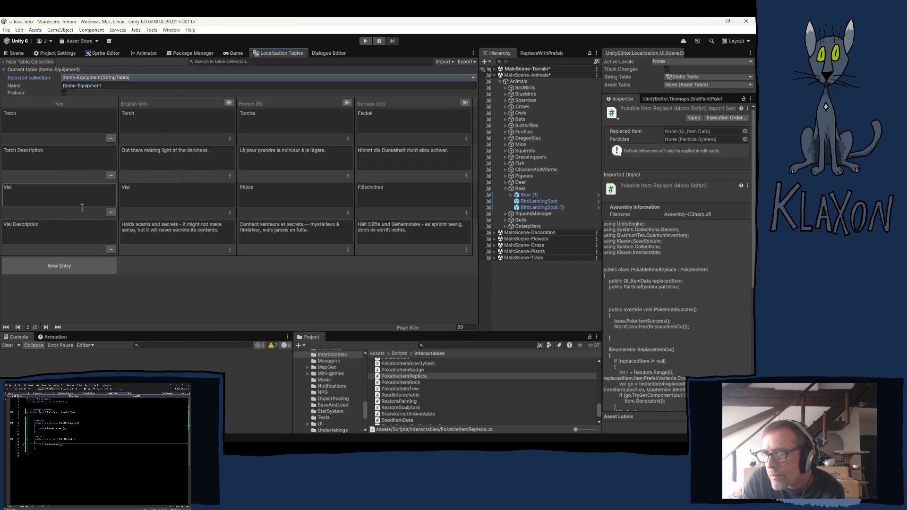
left_click(177, 298)
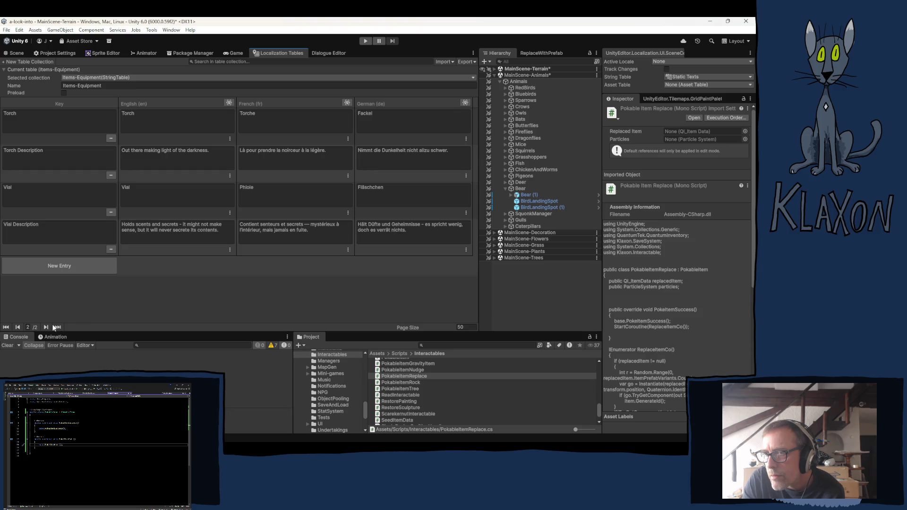
left_click(6, 327)
scroll(137, 213, "down", 15)
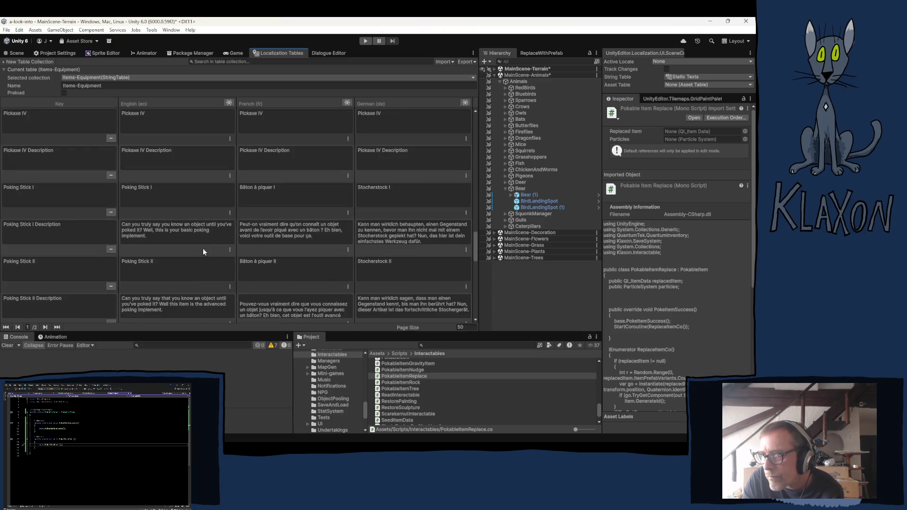
scroll(186, 247, "down", 5)
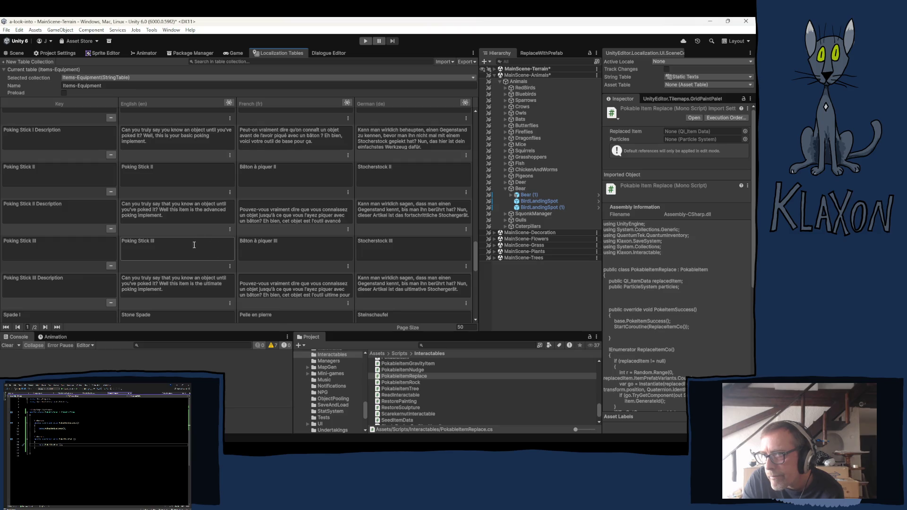
scroll(190, 245, "up", 2)
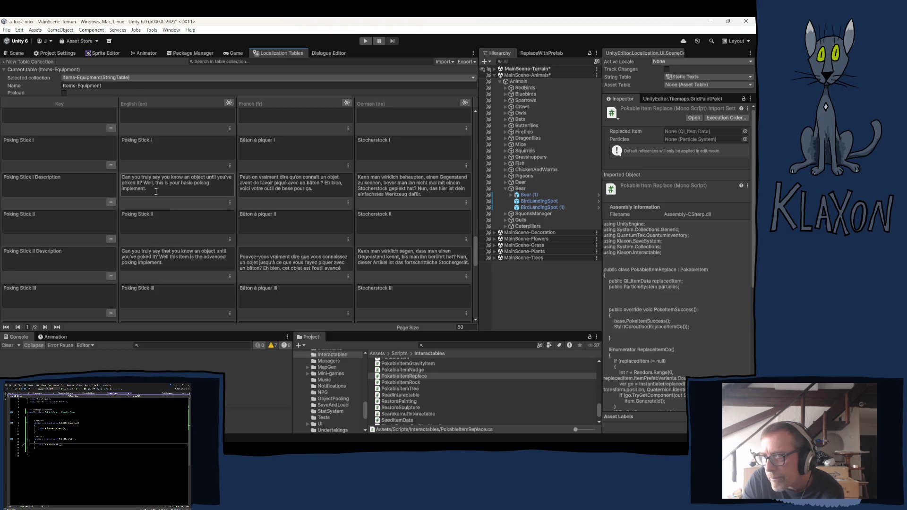
- Add a new line to the English Poking Stick I description about not poking a bear with such a short stick
left_click(171, 192)
left_click(171, 193)
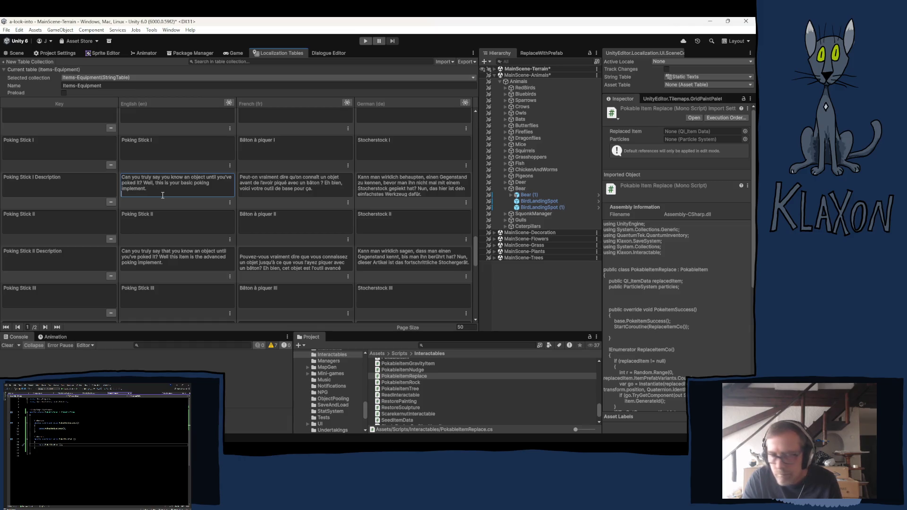
key("Return")
type("I certain")
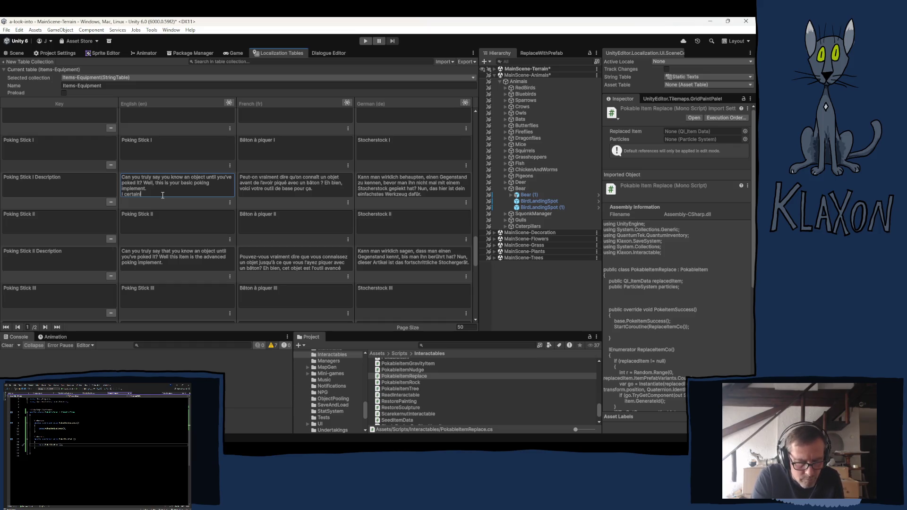
type("ly wouldn't")
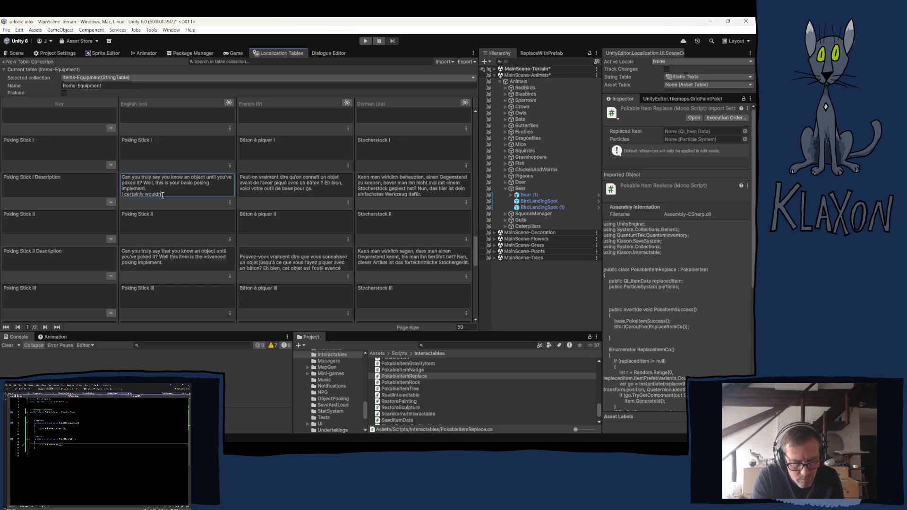
type(" try")
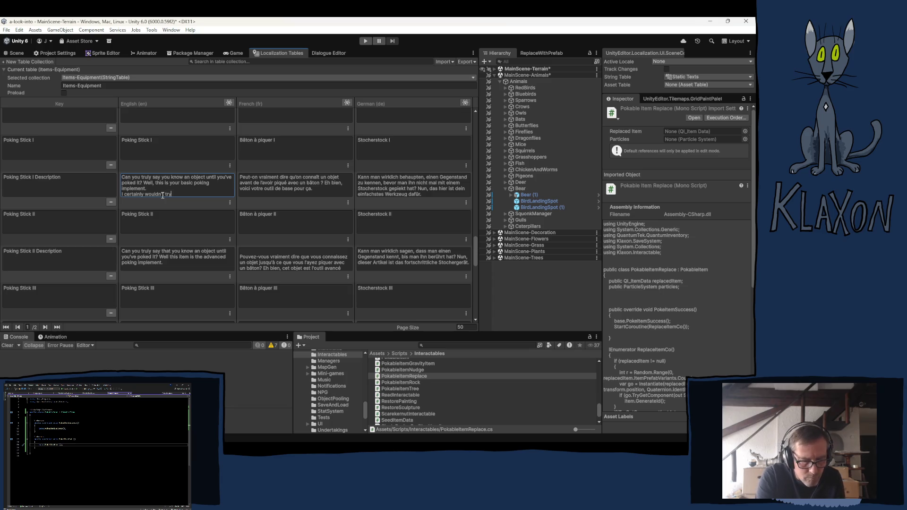
type(" poking a bear")
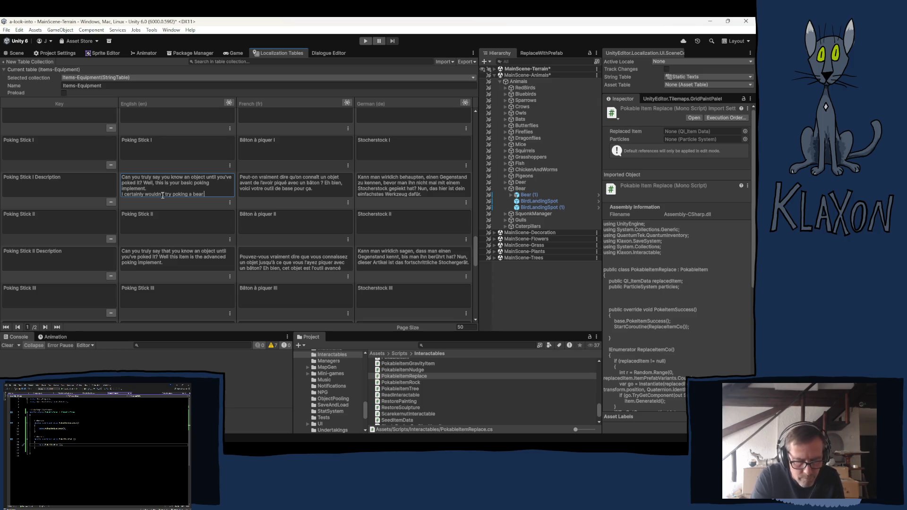
type(" with ")
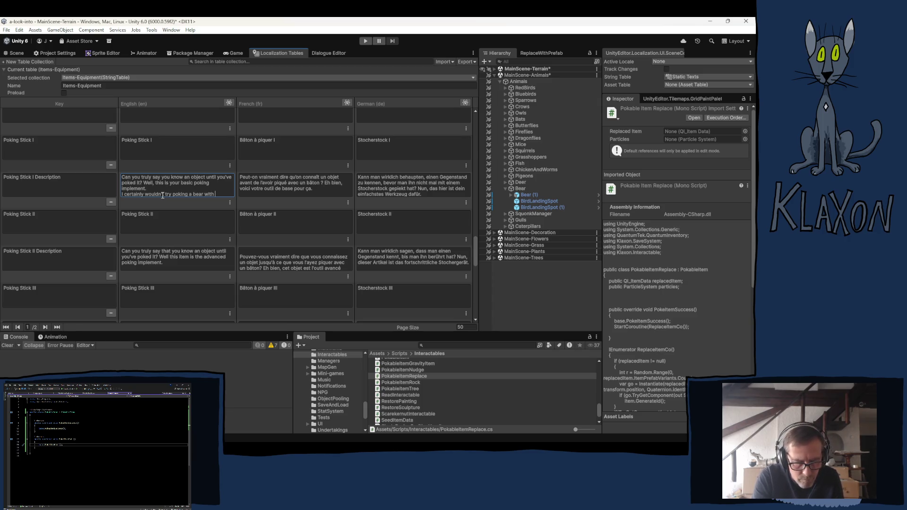
type("such a")
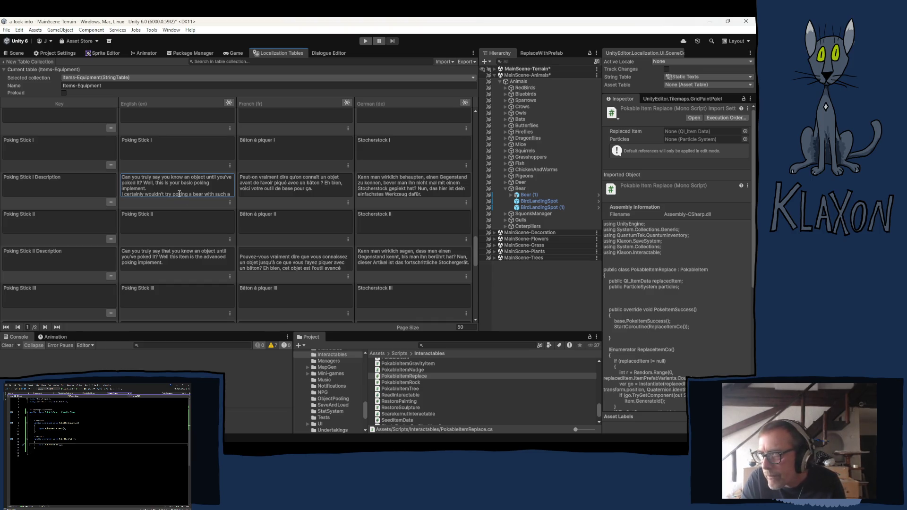
left_click_drag(207, 194, 211, 202)
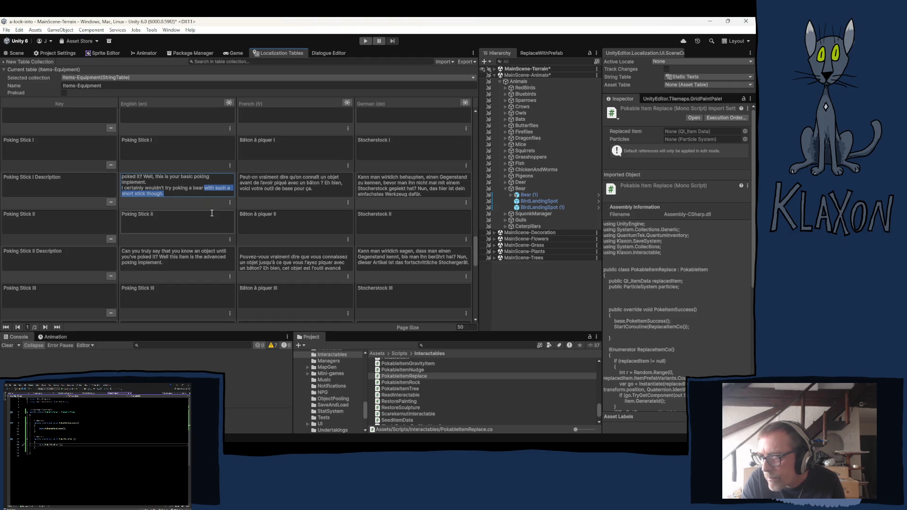
left_click(176, 194)
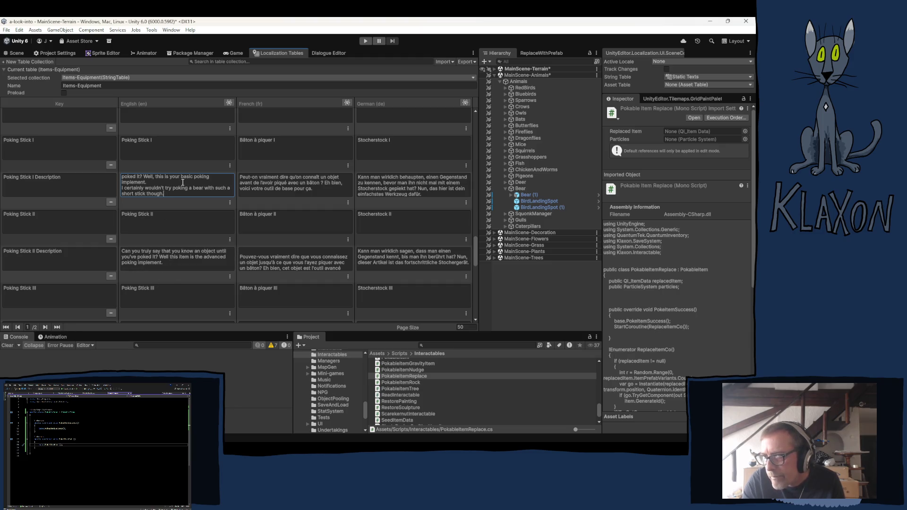
scroll(173, 282, "down", 2)
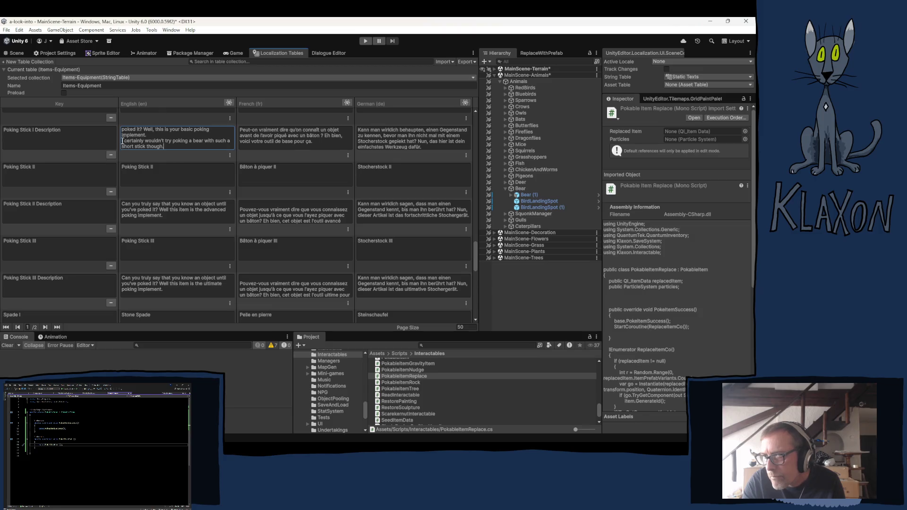
- Copy Poking Stick I's bear sentence and paste it at the end of the English Poking Stick II and III descriptions
triple_click(151, 147)
key("ctrl+c")
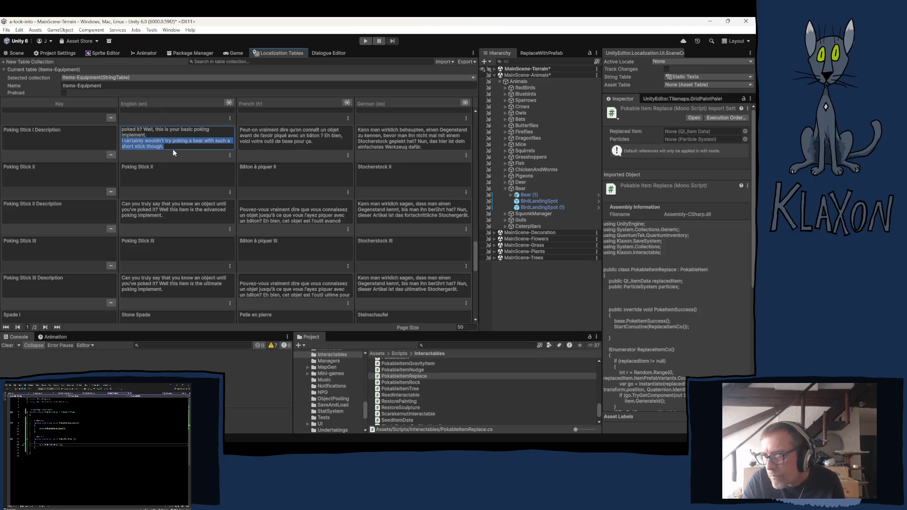
left_click(163, 221)
left_click(170, 220)
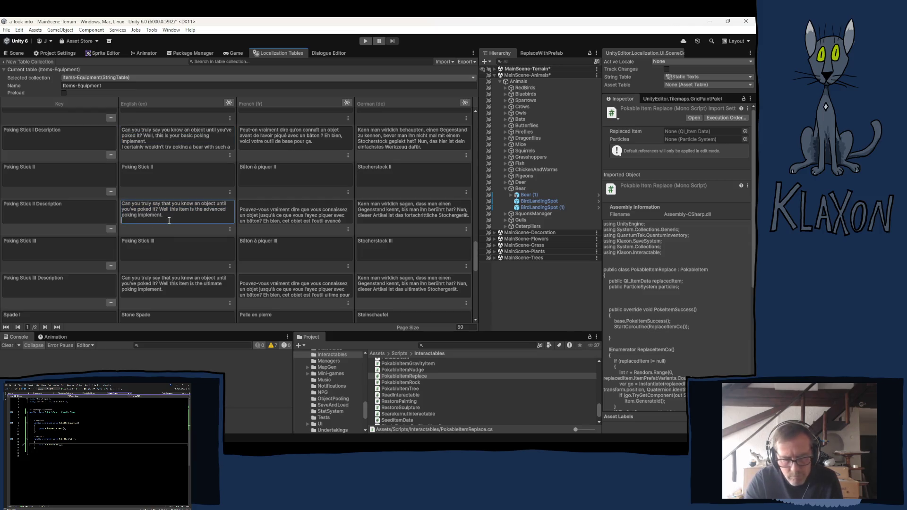
key("ctrl+v")
left_click(178, 291)
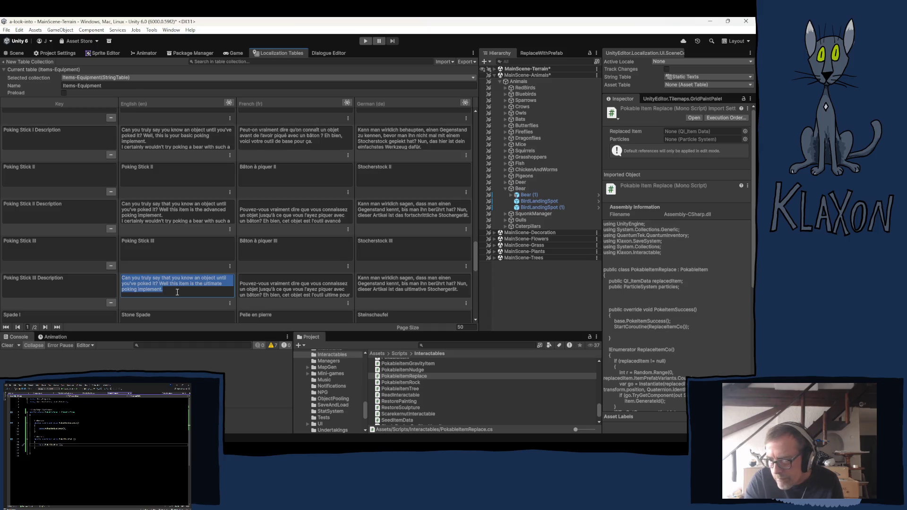
left_click(177, 291)
key("ctrl+v")
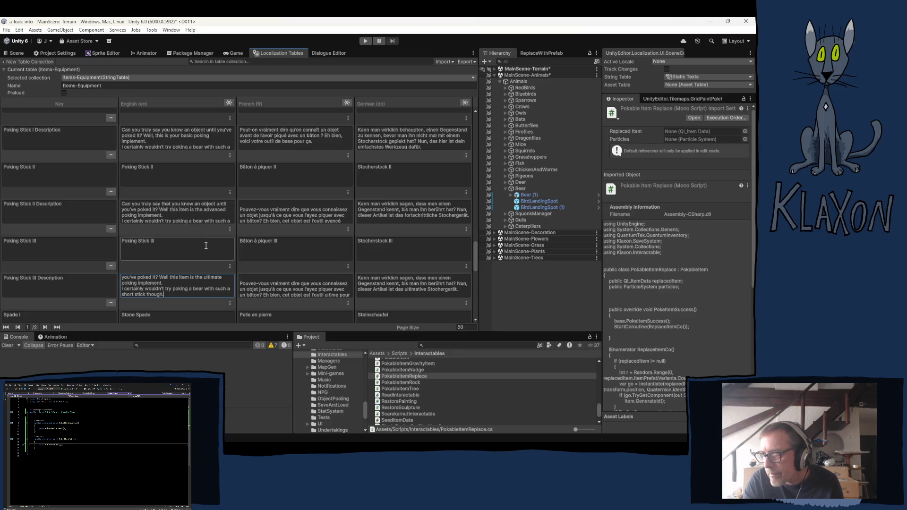
left_click(245, 211)
left_click(245, 211)
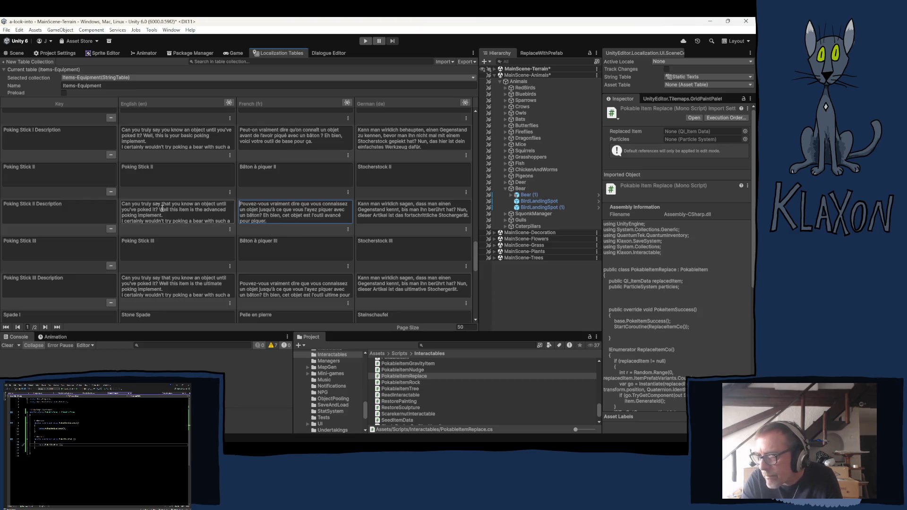
- Select the opening question of the French Poking Stick I description
scroll(178, 215, "down", 3)
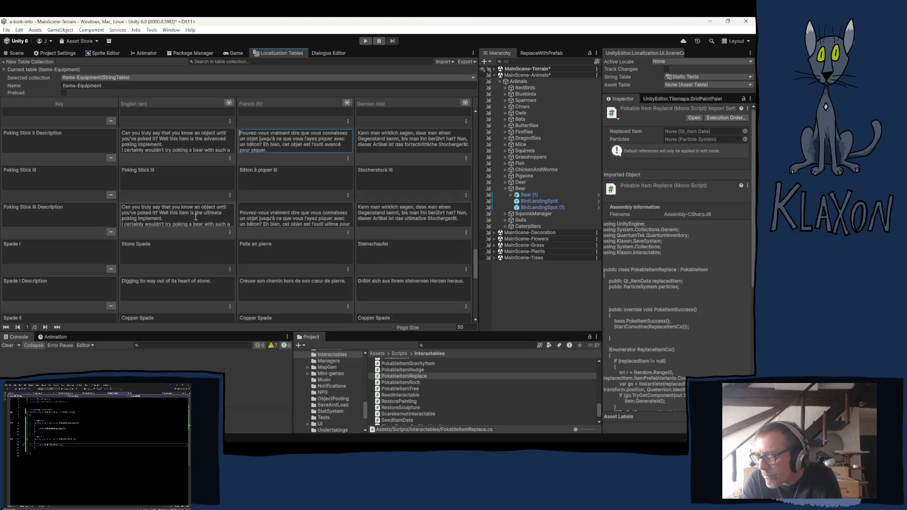
left_click(240, 214)
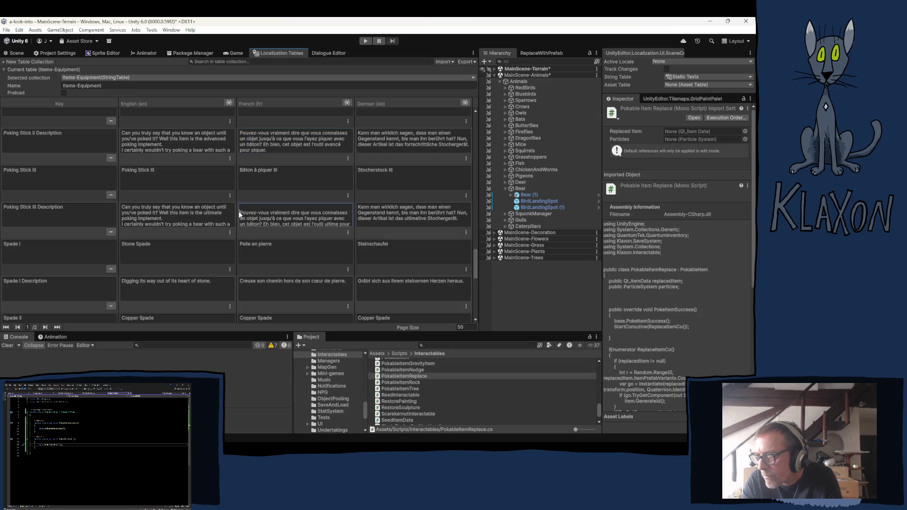
left_click(245, 225)
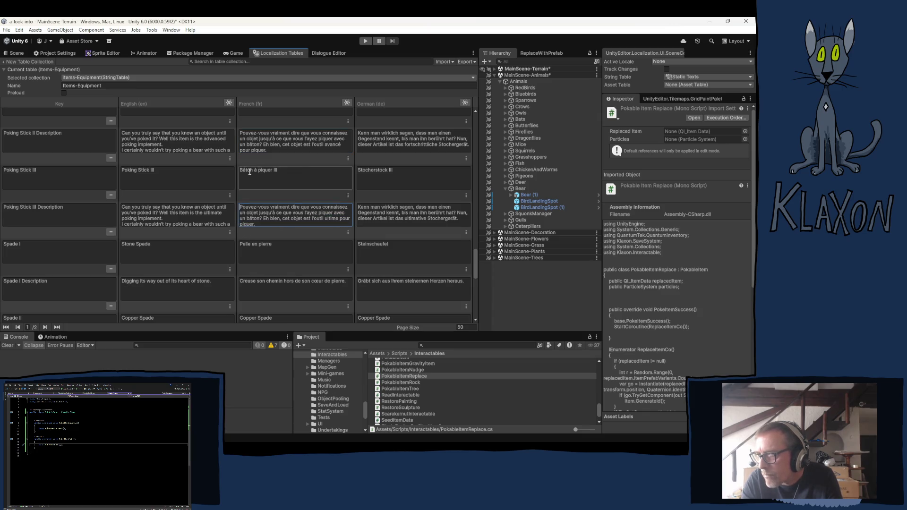
scroll(249, 172, "up", 3)
left_click(248, 147)
mouse_move(239, 131)
left_mouse_down()
mouse_move(322, 131)
mouse_move(321, 141)
left_mouse_up()
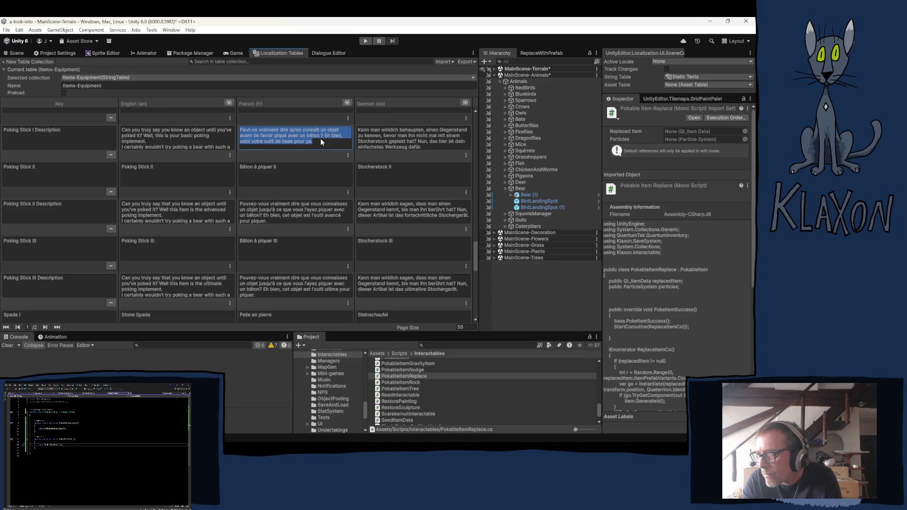
left_click_drag(320, 138, 319, 135)
key("ctrl+c")
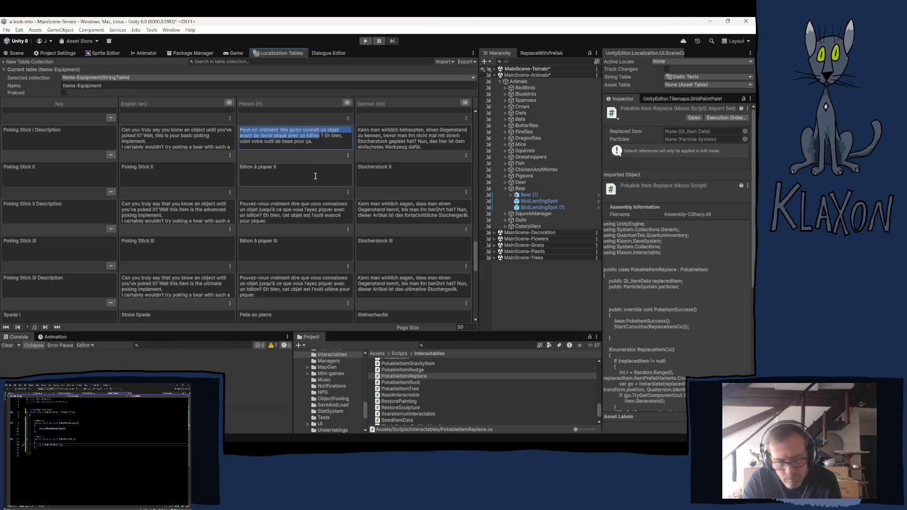
- Replace the opening clauses of French Poking Stick II and III with Poking Stick I's question
left_click(264, 210)
left_click_drag(240, 203, 260, 217)
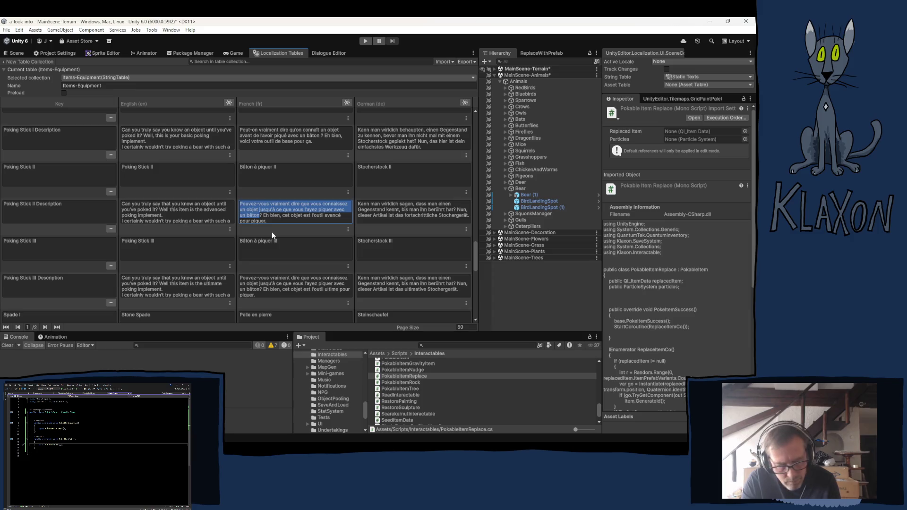
key("ctrl+v")
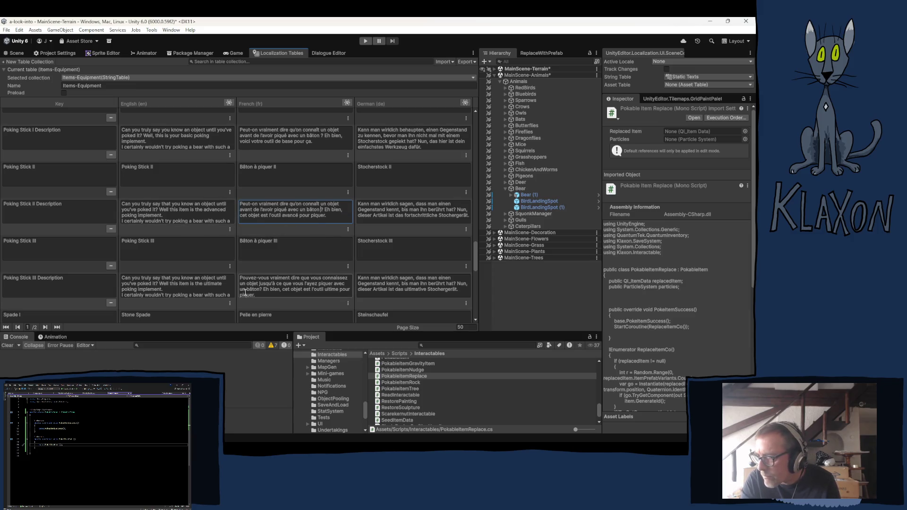
left_click(240, 279)
left_click_drag(240, 278, 259, 289)
key("ctrl+v")
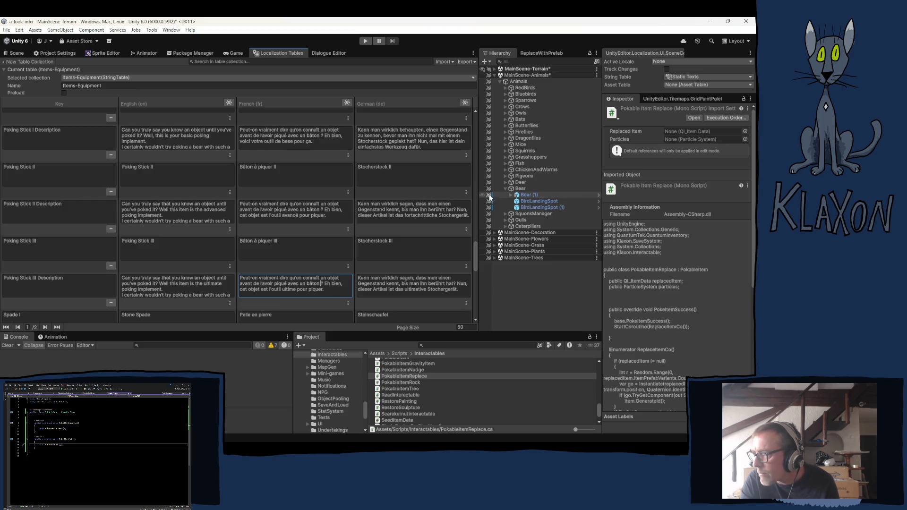
- Replace the German Poking Stick II and III openings with Poking Stick I's "Kann man wirklich behaupten…" question
left_click_drag(359, 131, 418, 146)
key("ctrl+c")
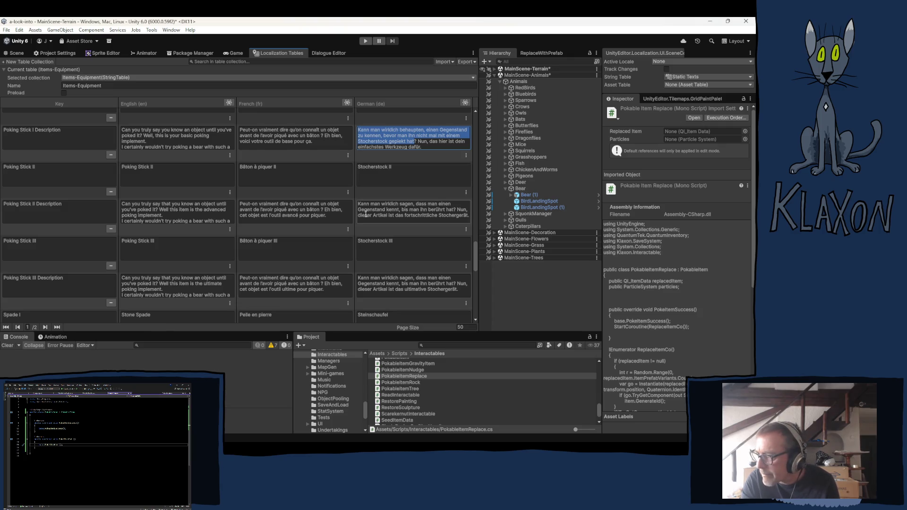
left_click_drag(359, 204, 424, 208)
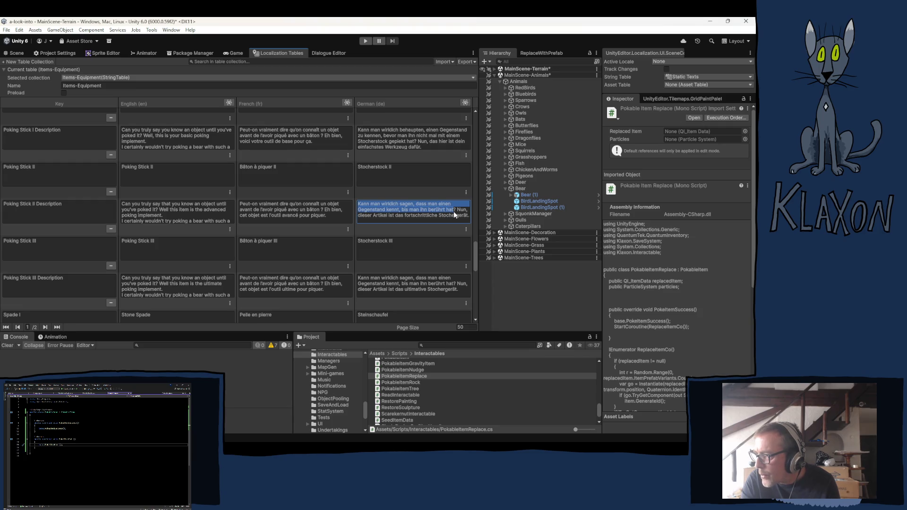
key("ctrl+v")
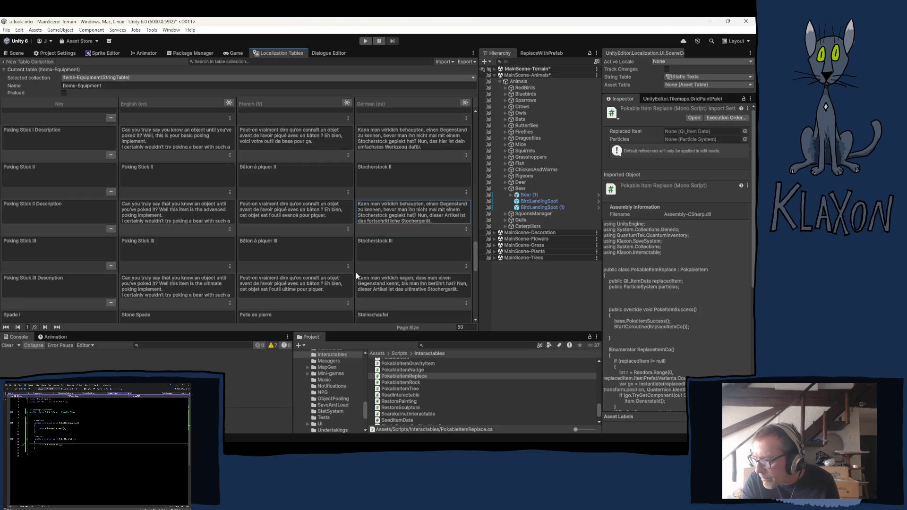
mouse_move(359, 279)
left_mouse_down()
mouse_move(430, 291)
mouse_move(452, 284)
left_mouse_up()
key("ctrl+v")
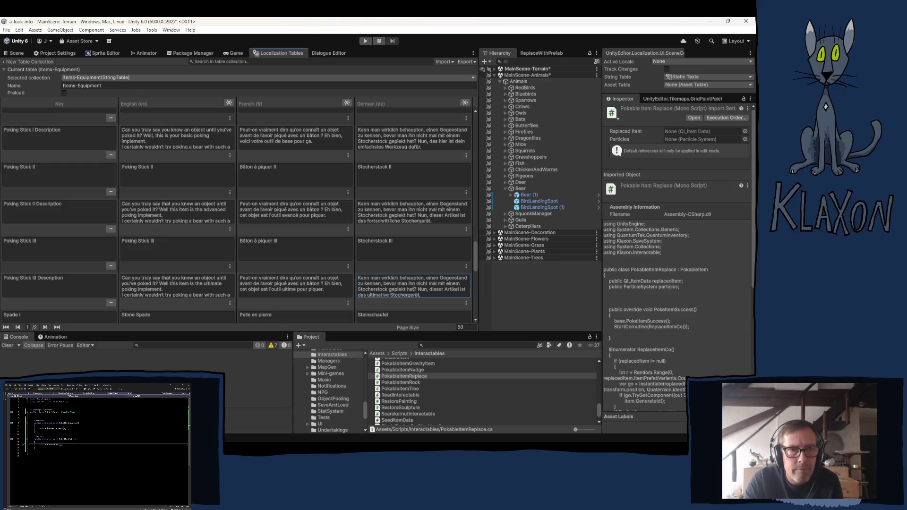
key("alt+Tab")
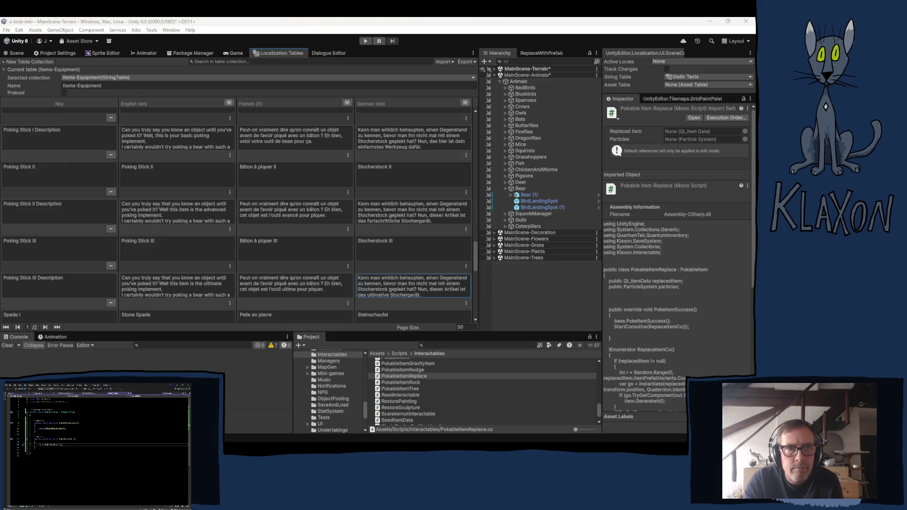
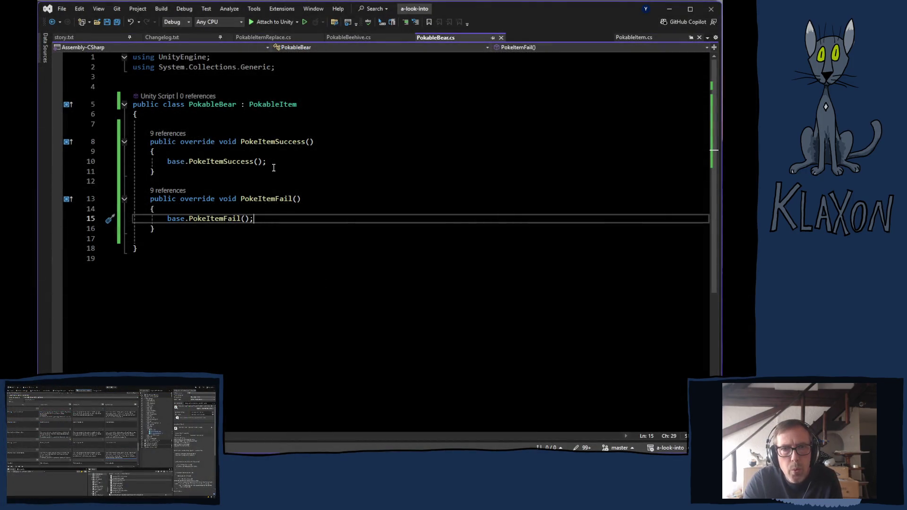
- Add an if (TimesPoked == 1) check on a new line after base.PokeItemSuccess()
left_click(276, 161)
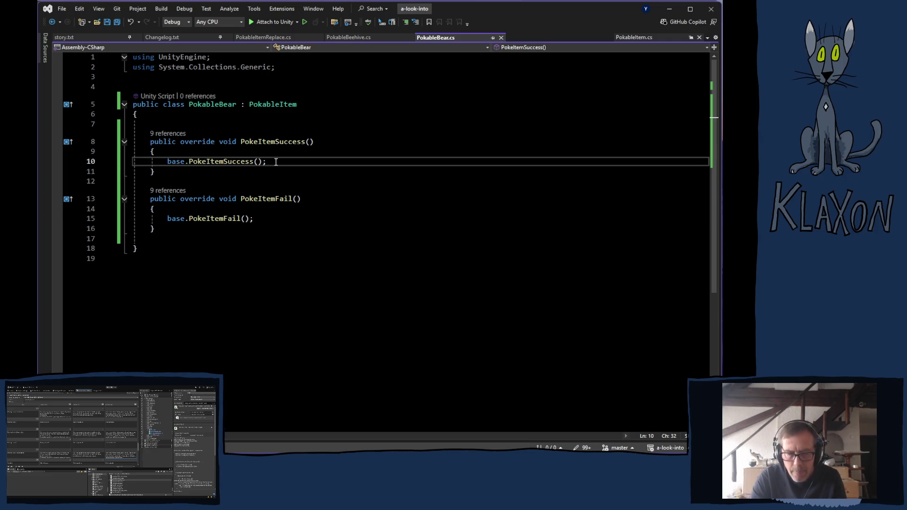
key("Return")
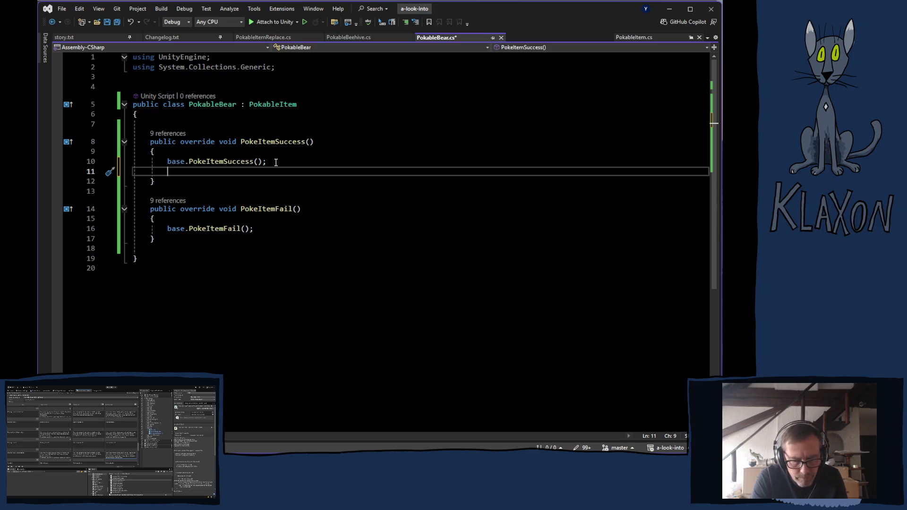
type("if(")
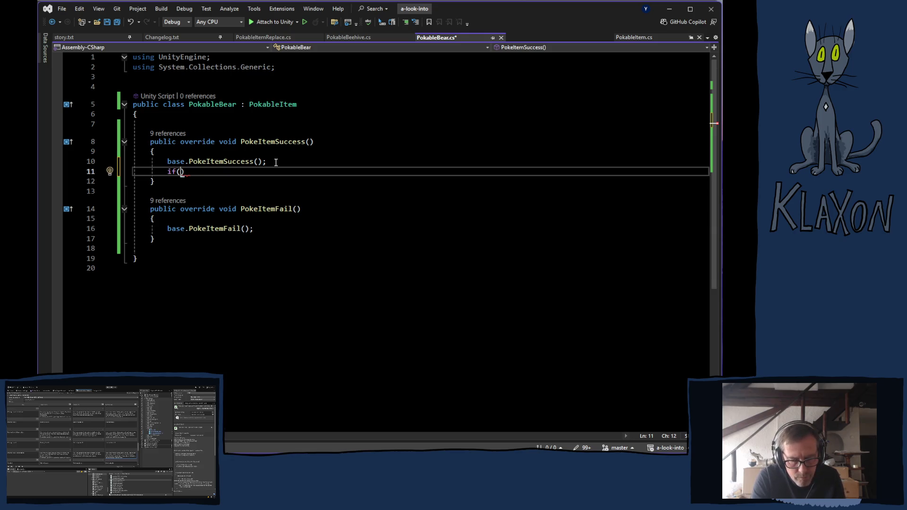
type("po")
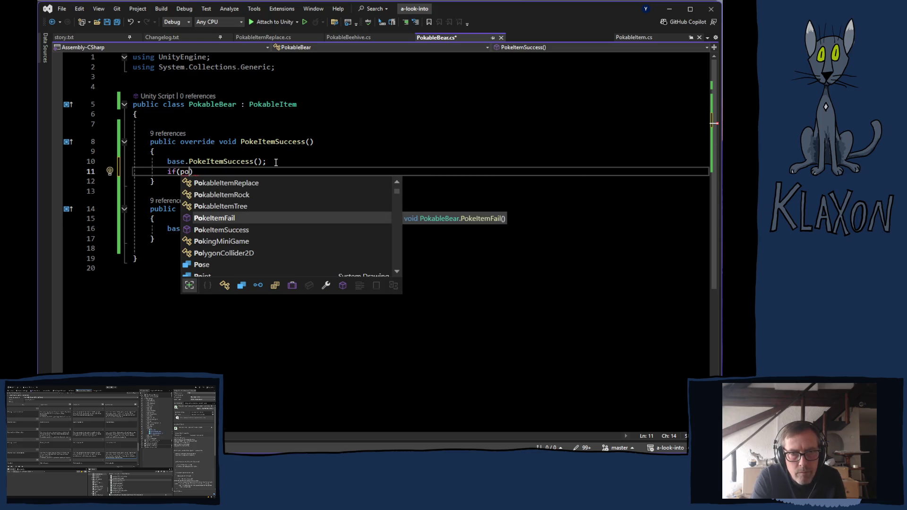
key("BackSpace")
key("BackSpace")
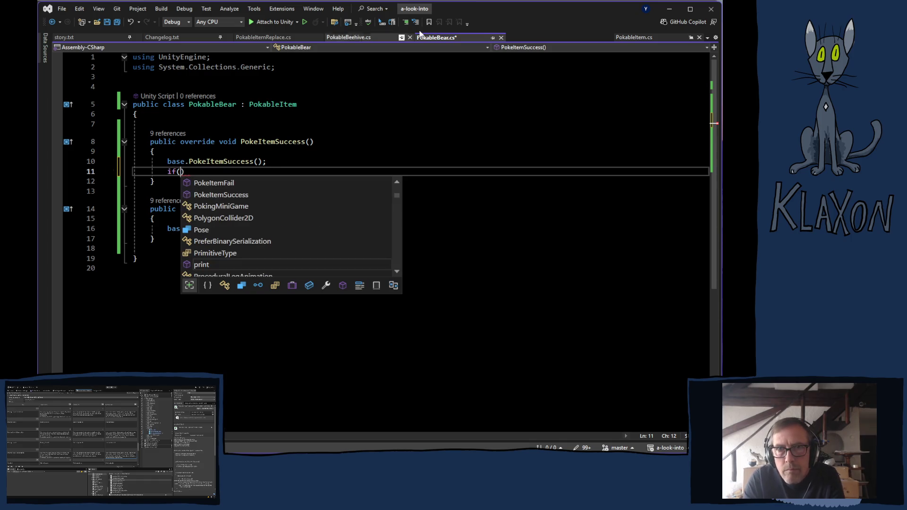
type("times")
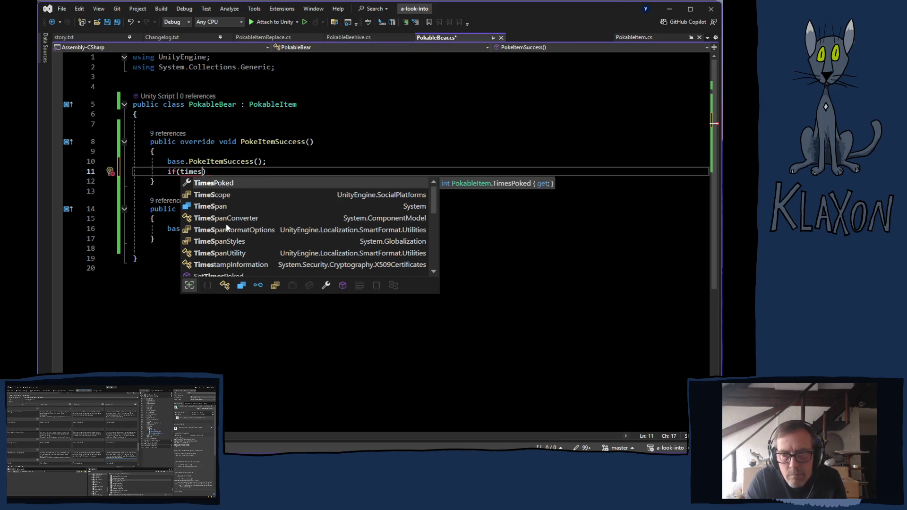
double_click(213, 184)
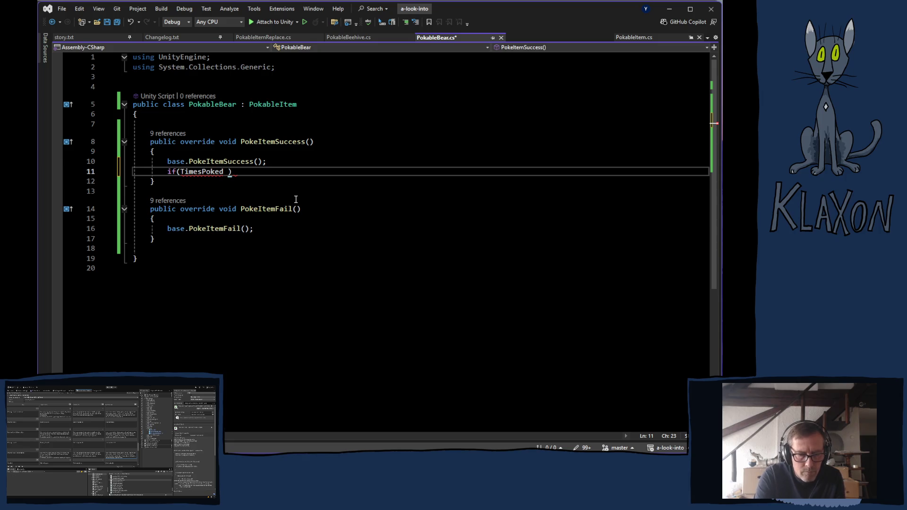
type("== ")
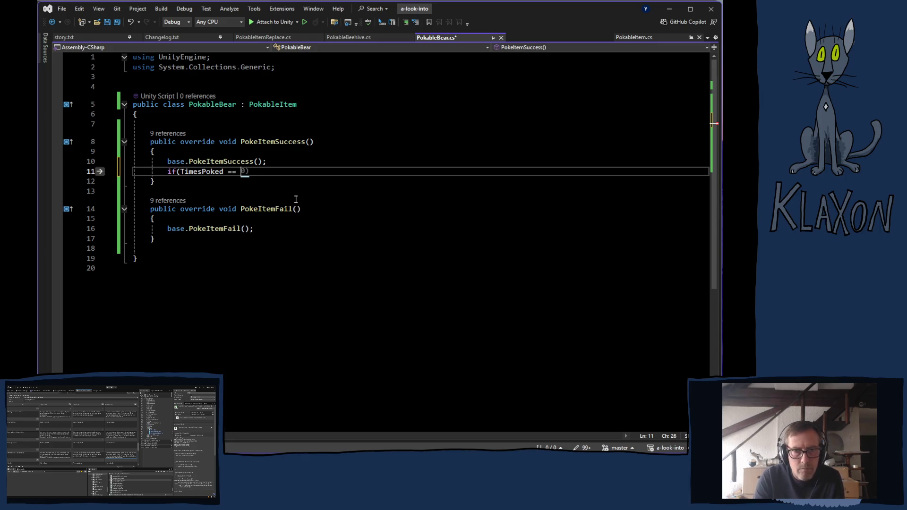
type("1")
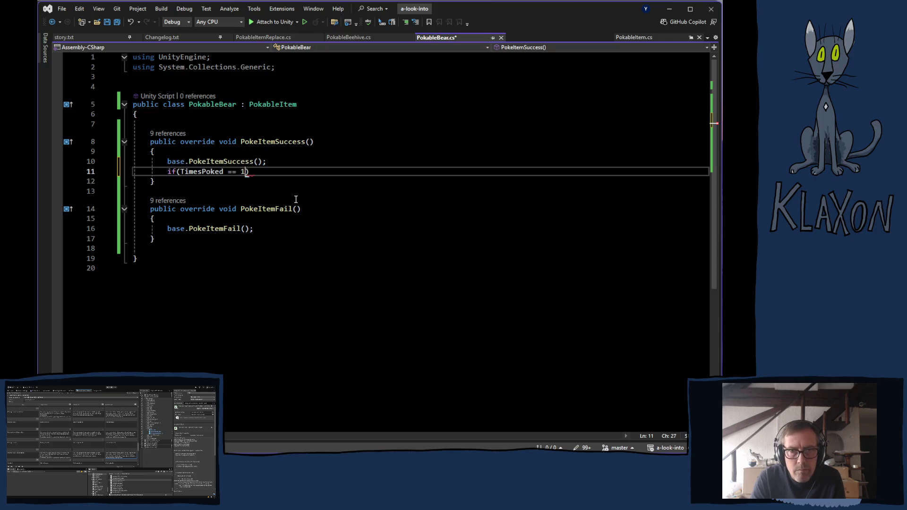
type(")")
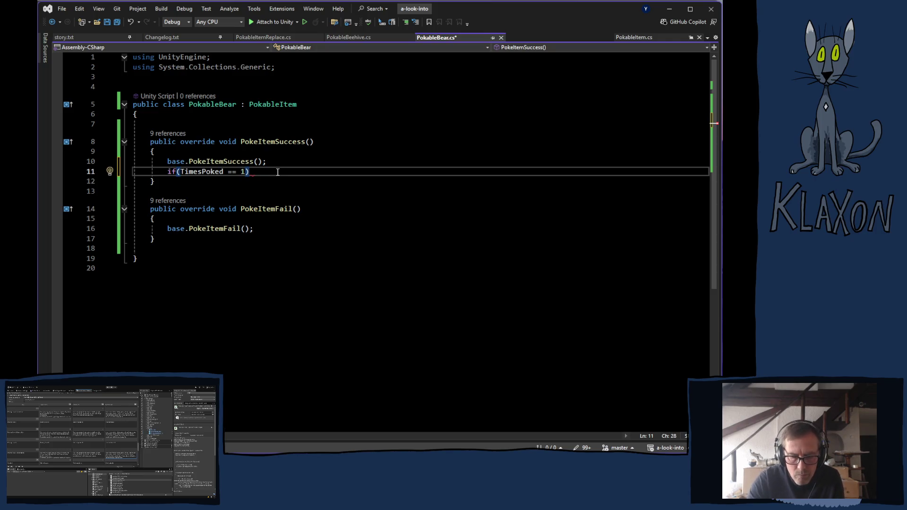
key("Return")
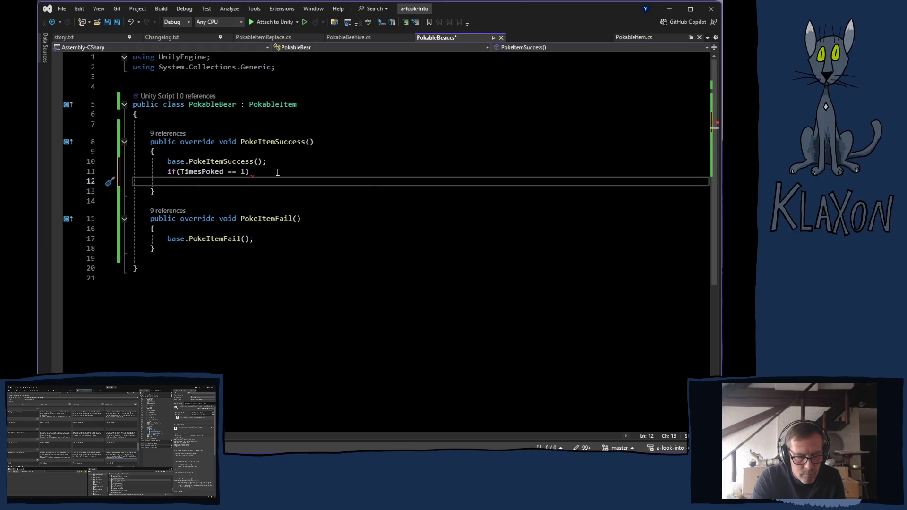
- Write Debug.Log("warn"); inside the TimesPoked == 1 check and open a new line below it
type("Debug.Log")
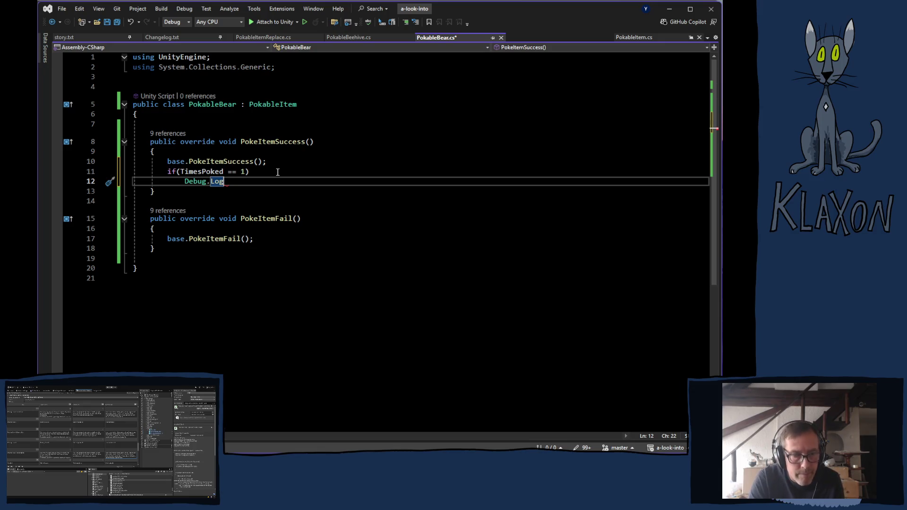
type("(")
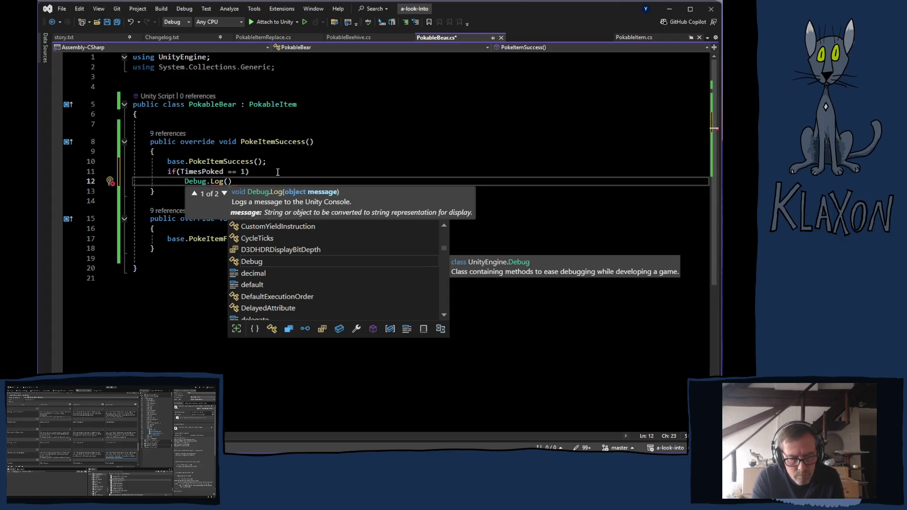
type("warn")
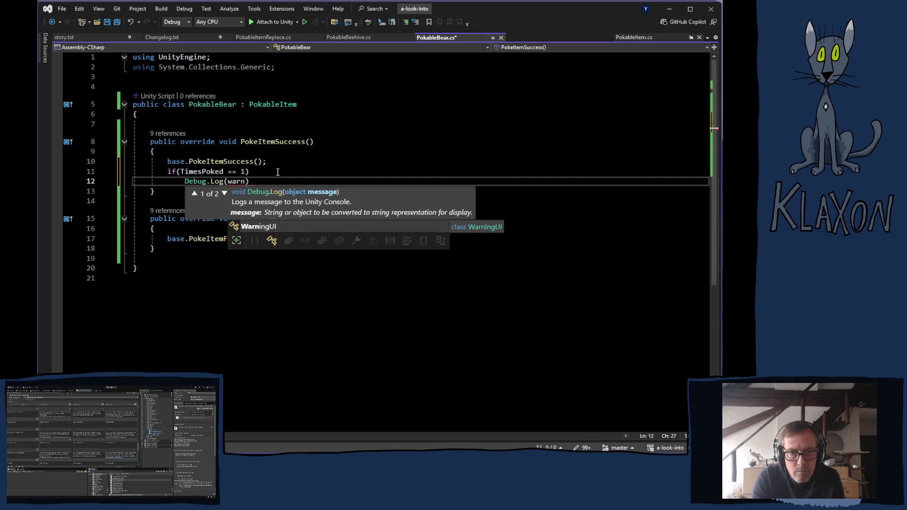
key("BackSpace")
key("BackSpace")
key("BackSpace")
type("\"warn")
type(";")
key("BackSpace")
type("\");")
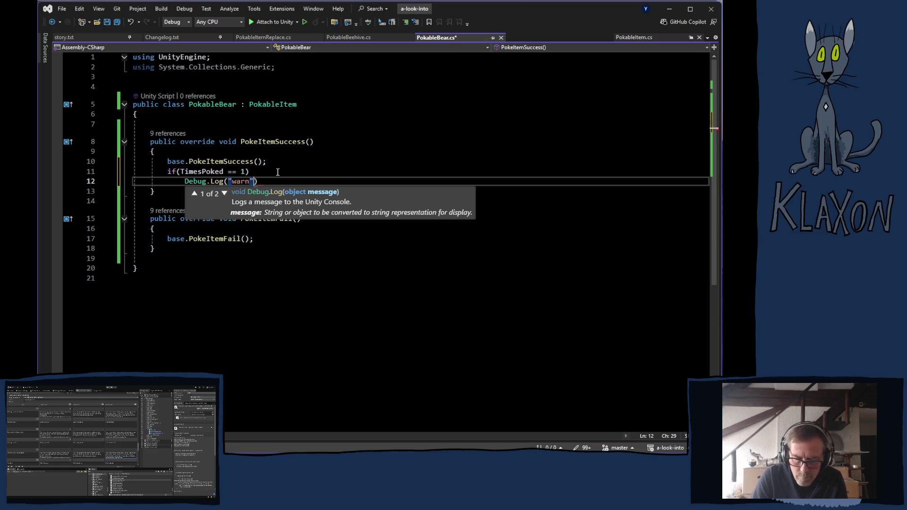
left_click_drag(168, 172, 266, 182)
key("ctrl+c")
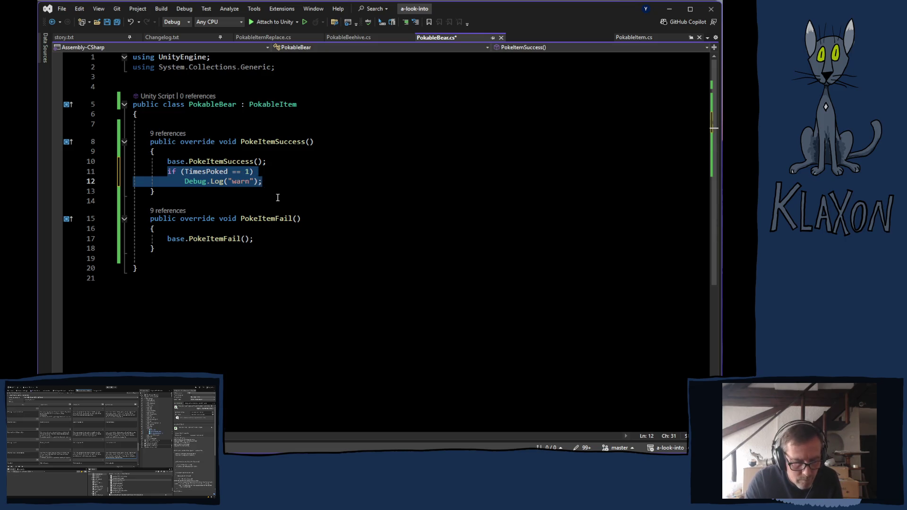
left_click(274, 182)
key("Return")
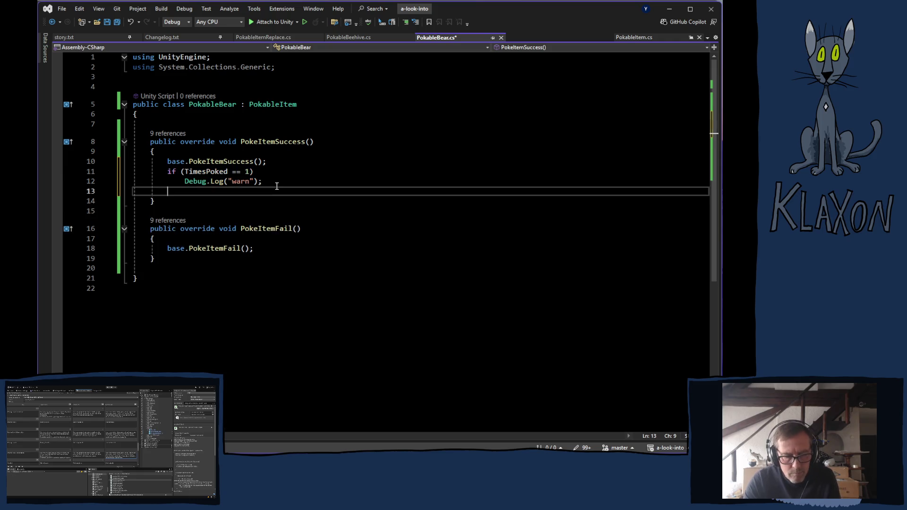
- Paste a copy of the check, changing it to TimesPoked == 2 logging "empty inventory"
key("ctrl+v")
left_click(246, 192)
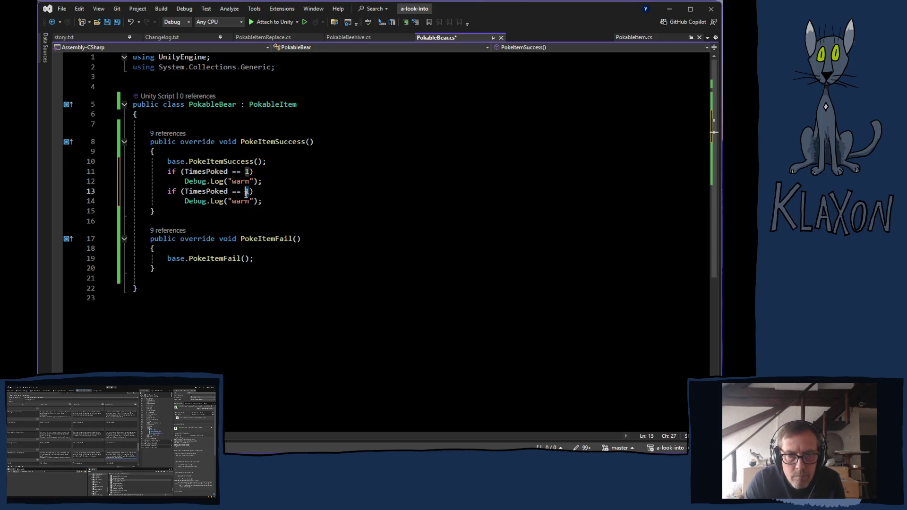
type("2")
double_click(241, 202)
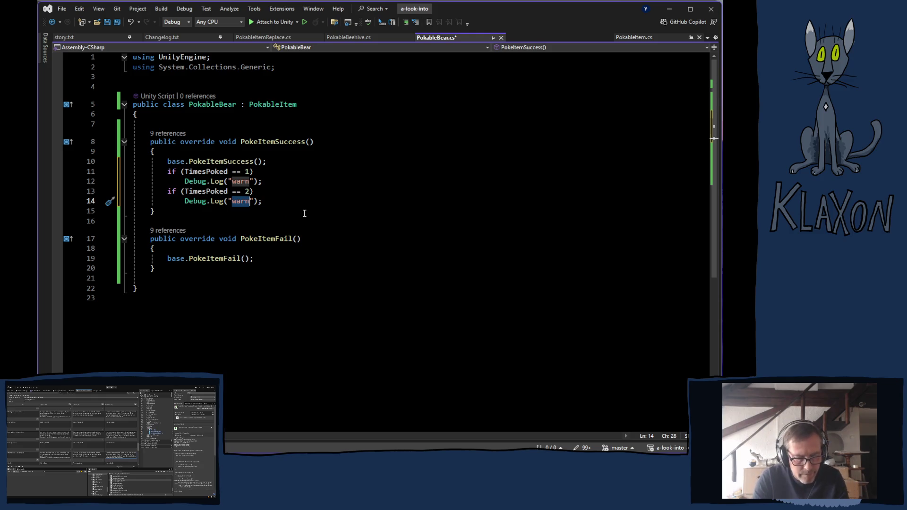
type("empty ")
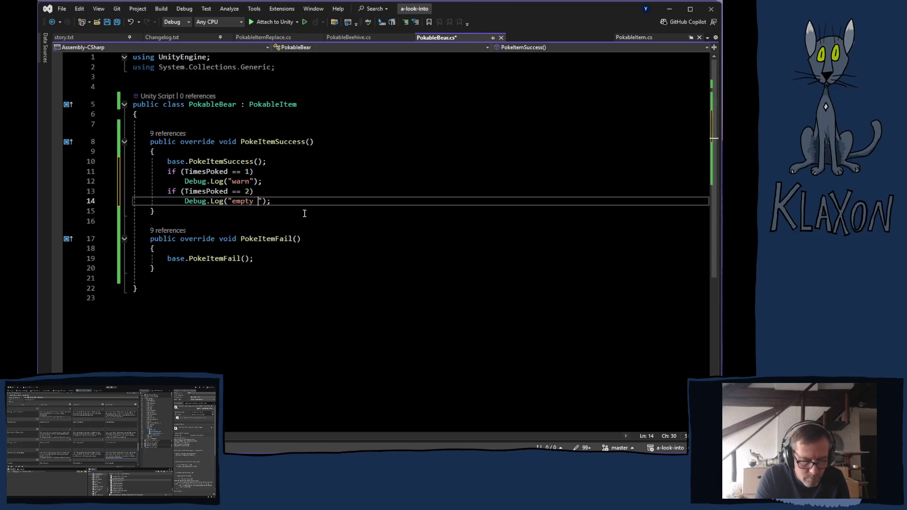
type("invent")
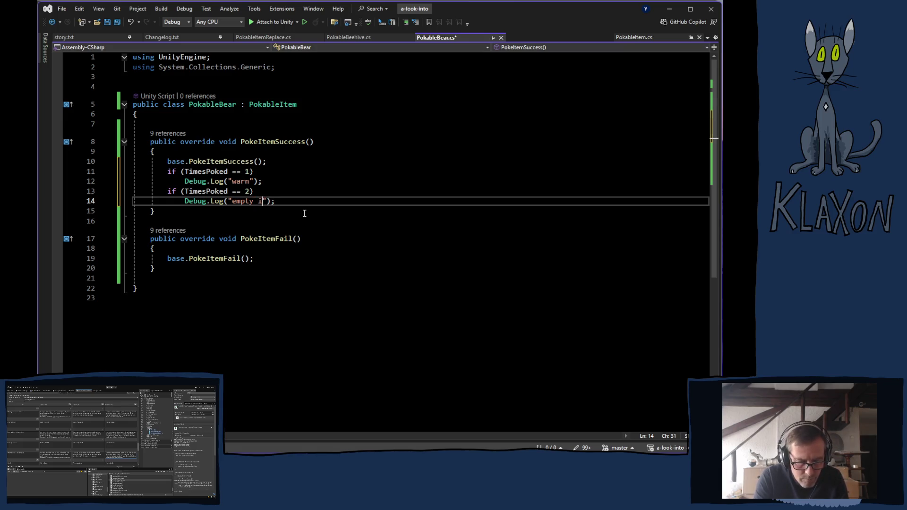
type("ory")
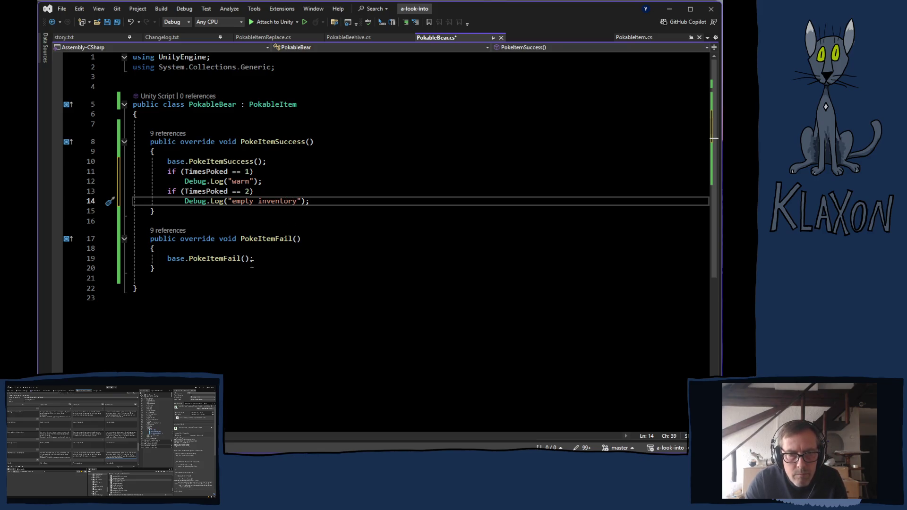
key("Return")
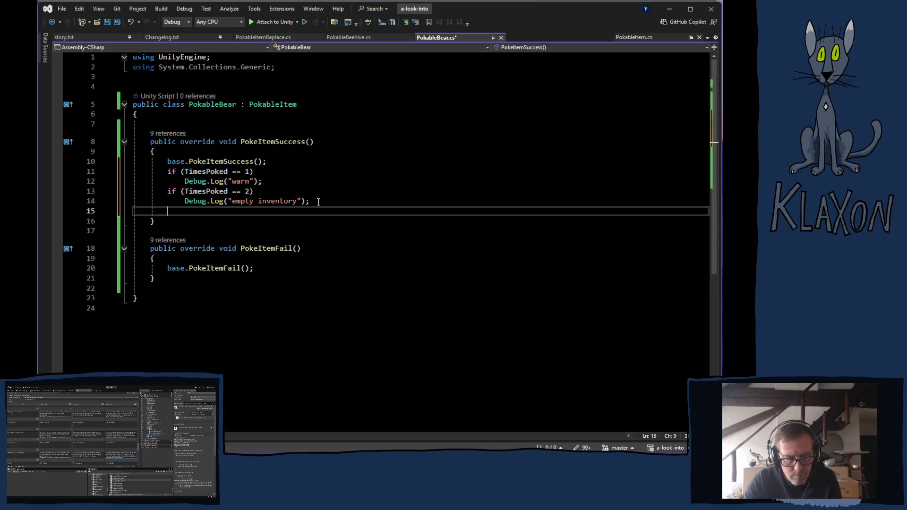
- Add a third copy for TimesPoked == 3 logging "delete save", and save PokableBear.cs
key("ctrl+v")
left_click(246, 211)
key("Delete")
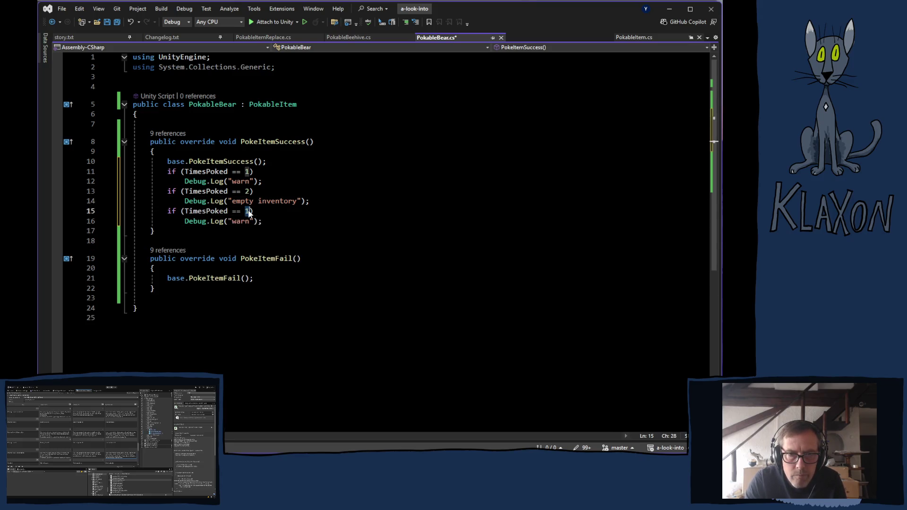
type("3")
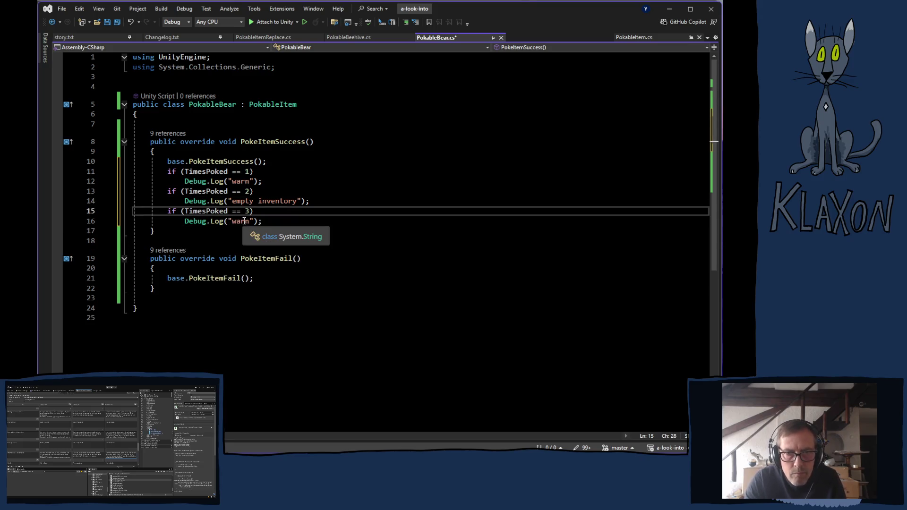
double_click(244, 221)
type("delete sa")
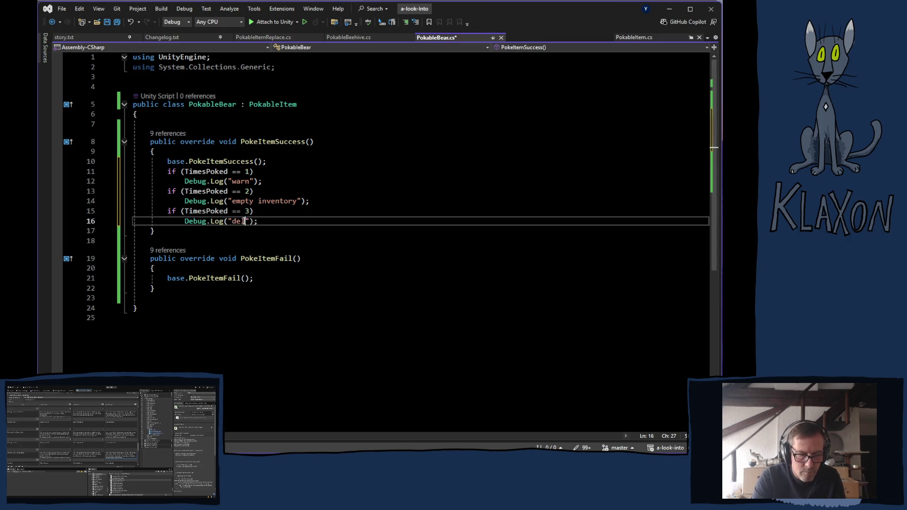
type("ve")
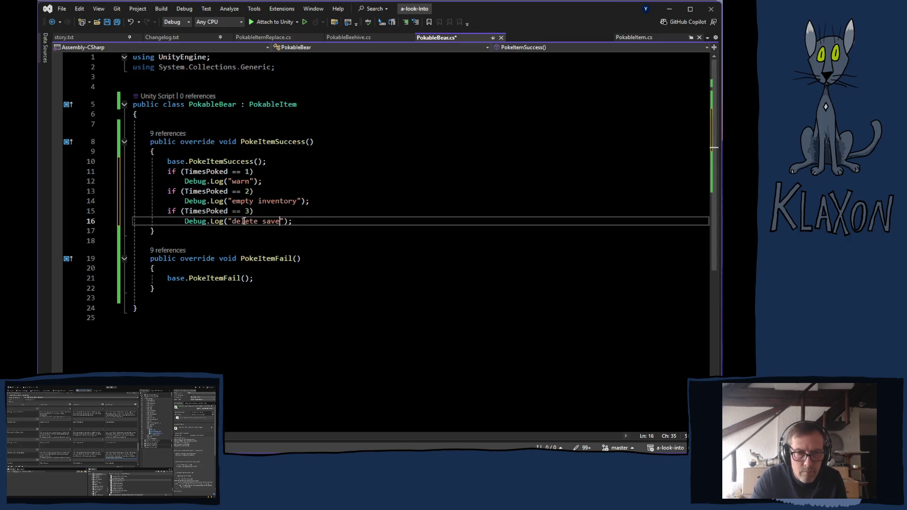
key("ctrl+s")
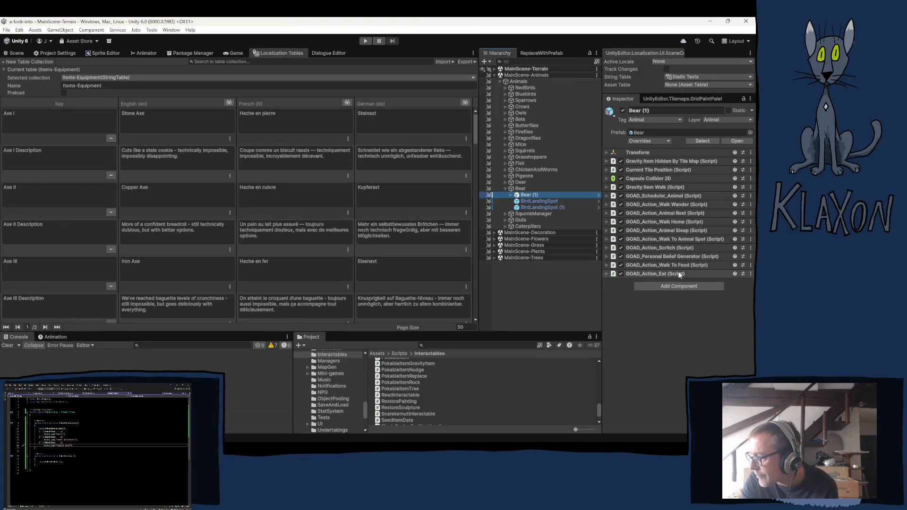
- Glance at the bird landing spot's components, then reselect Bear (1) in the Hierarchy
left_click(538, 202)
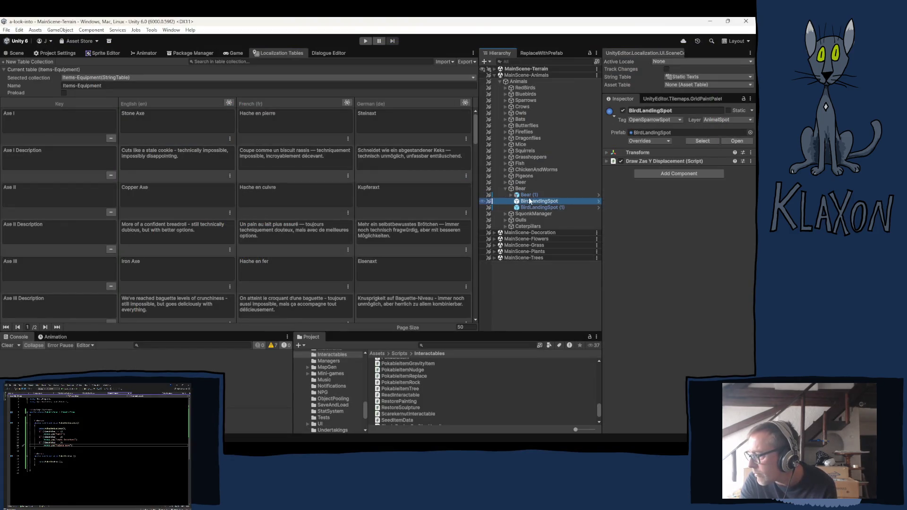
left_click(529, 196)
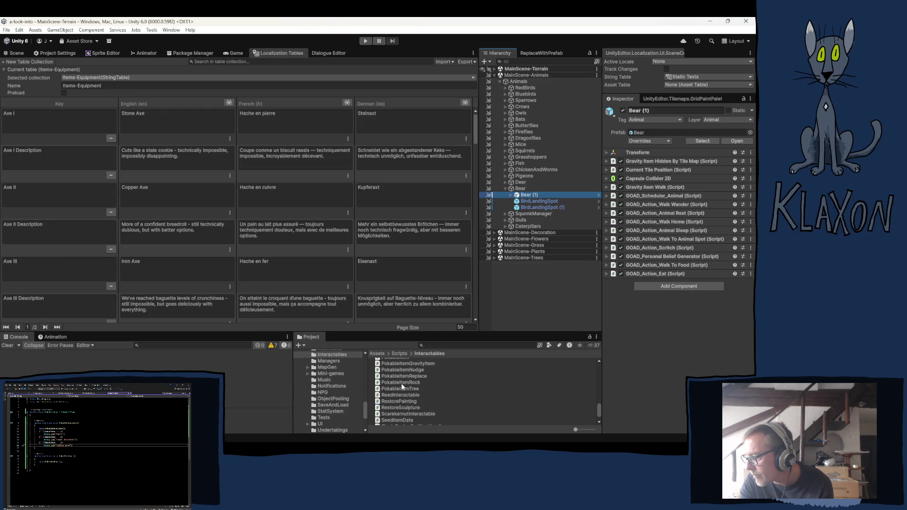
scroll(405, 379, "up", 2)
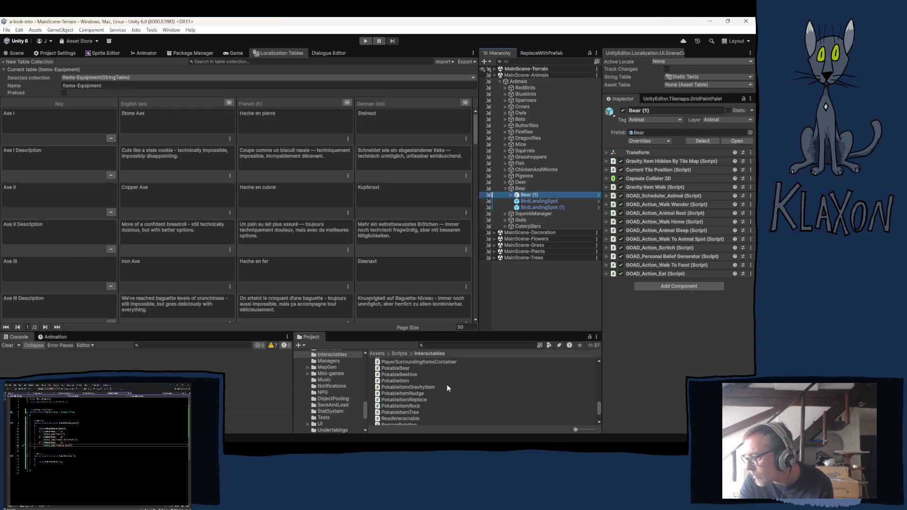
scroll(446, 384, "down", 2)
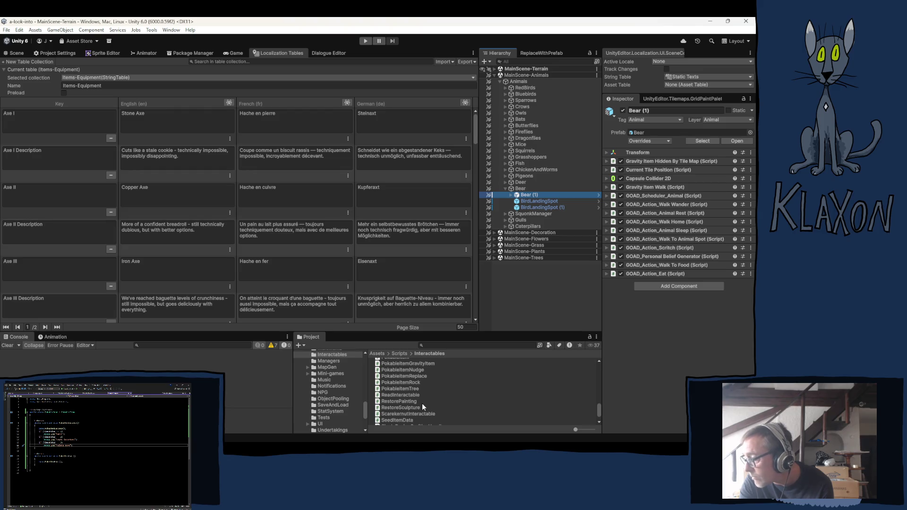
scroll(423, 407, "up", 2)
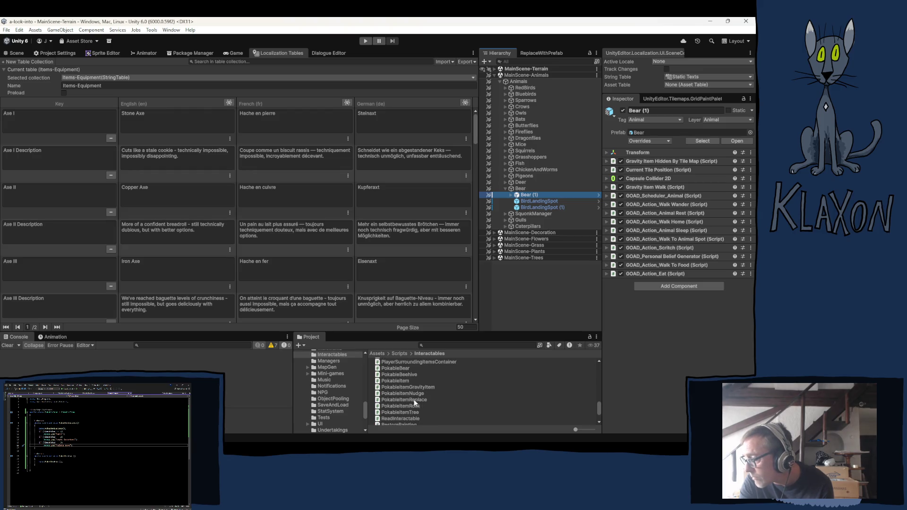
- Add the PokableBear script to Bear (1) with Game Difficulty set to Easy
left_click_drag(396, 371, 680, 312)
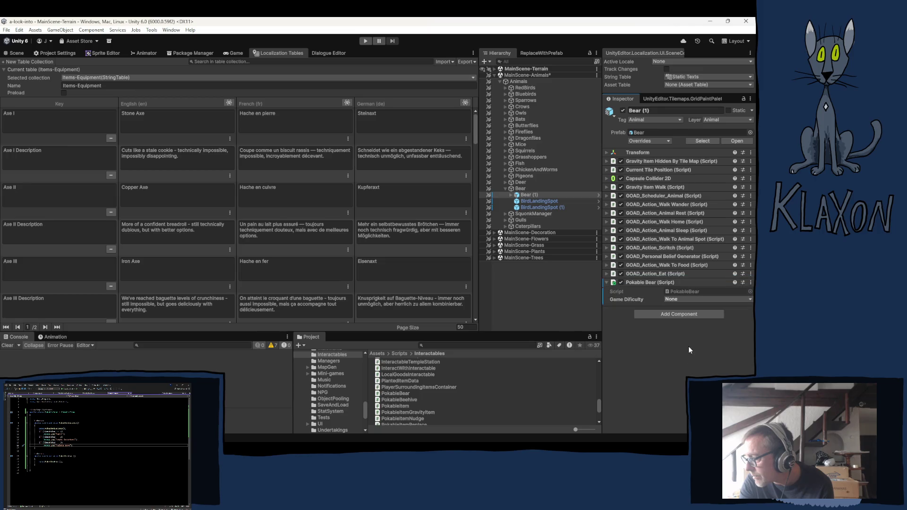
left_click(666, 299)
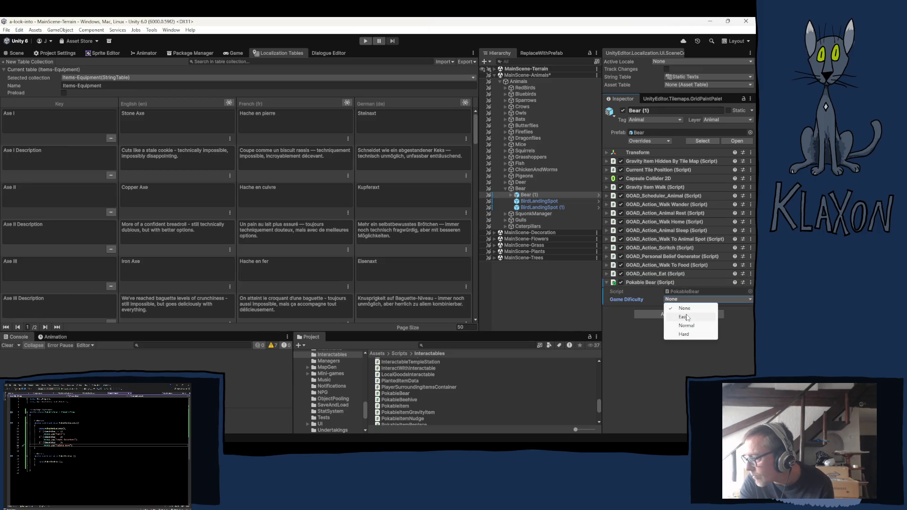
left_click(683, 318)
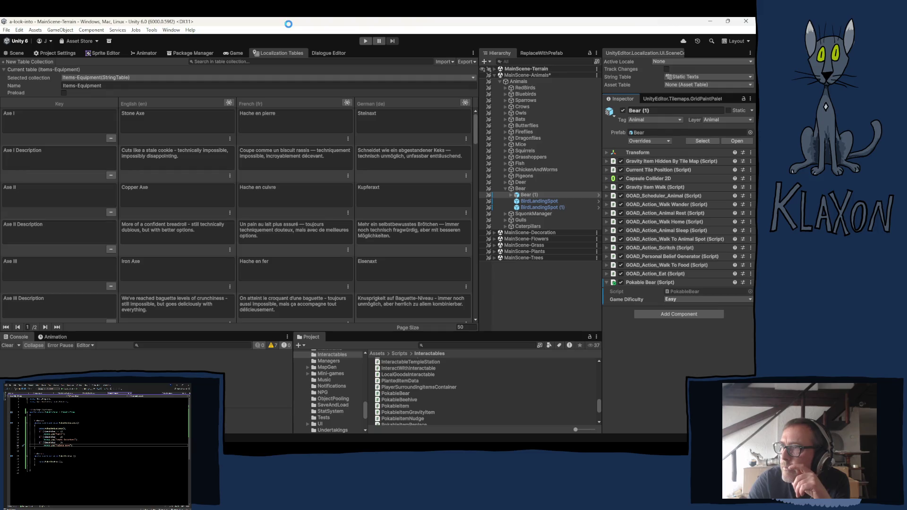
left_click(25, 54)
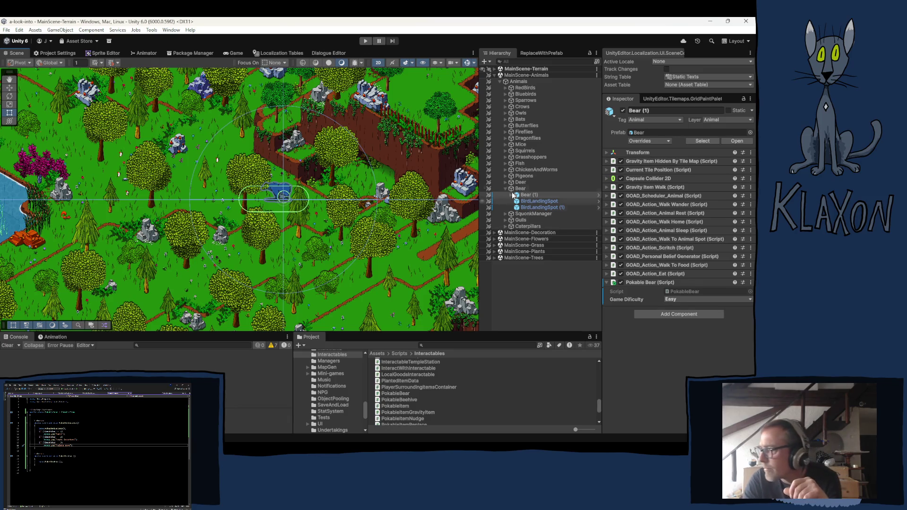
- Expand the bear's Gravity Item Walk and Walk Wander settings to find its centre of activity
left_click(637, 187)
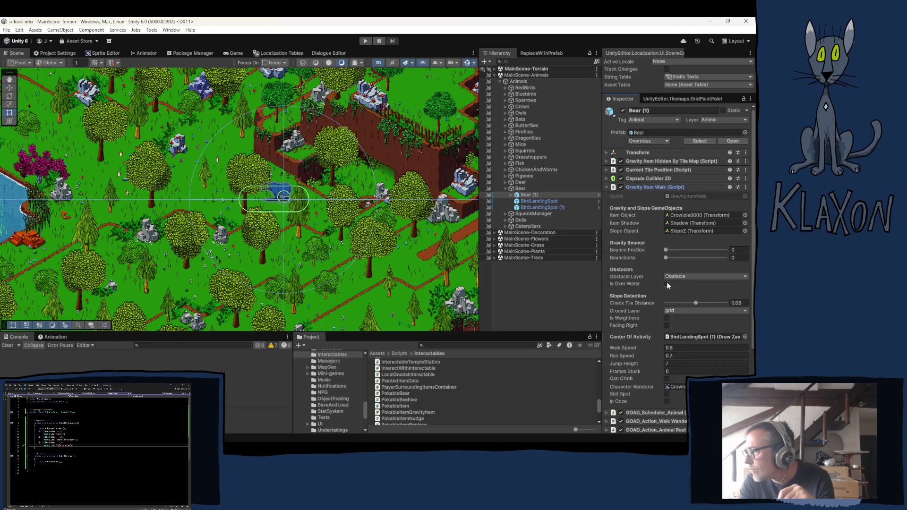
left_click(675, 335)
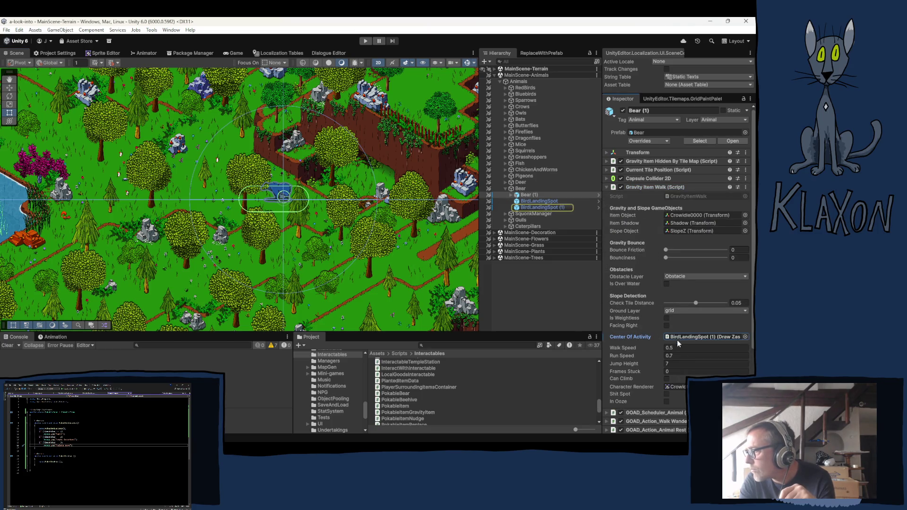
scroll(619, 283, "down", 5)
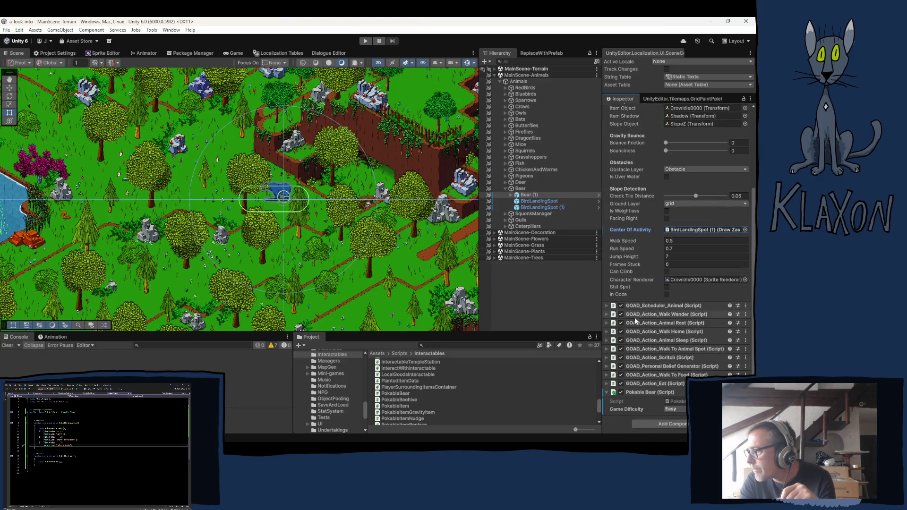
left_click(656, 315)
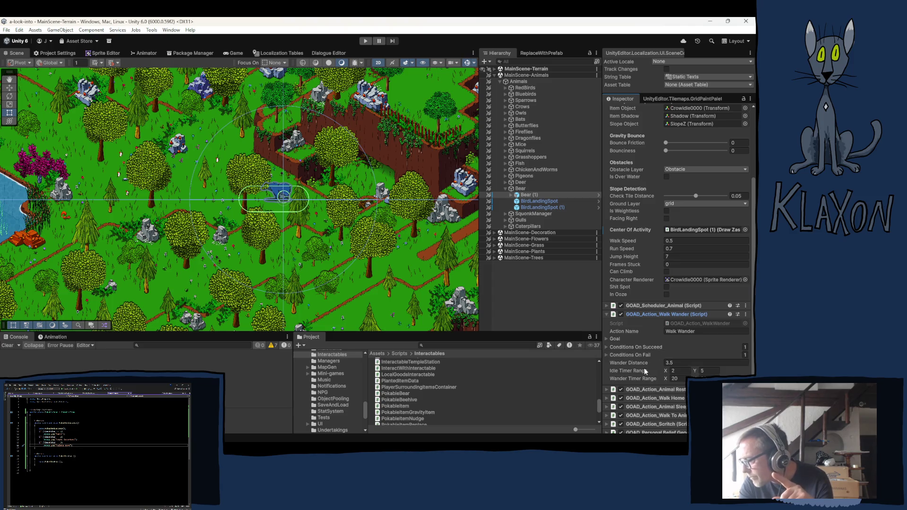
scroll(644, 376, "down", 1)
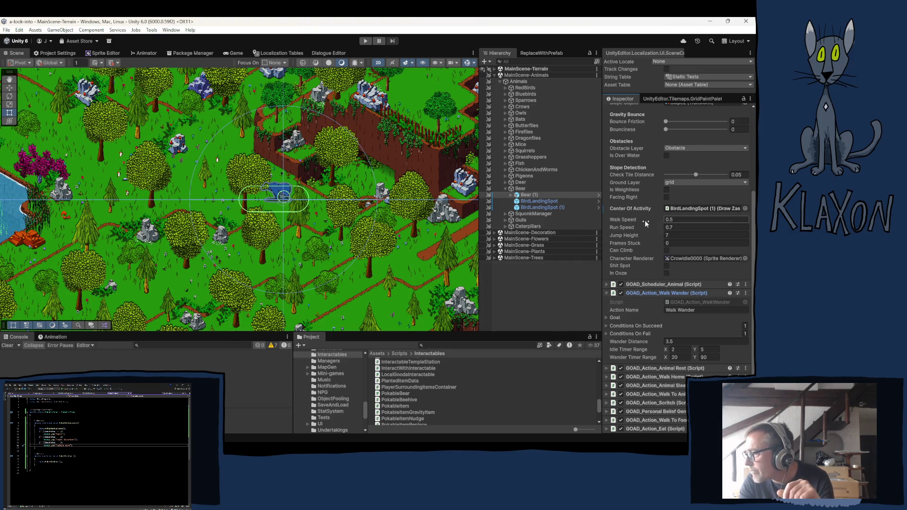
scroll(645, 220, "up", 2)
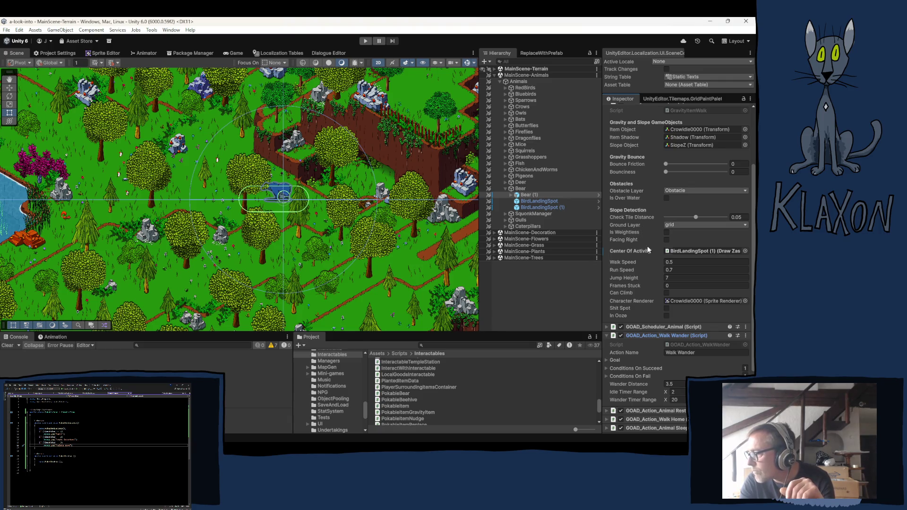
- Select BirdLandingSpot (1), expand its Draw Zas Y Displacement settings, and enter play mode
left_click(679, 250)
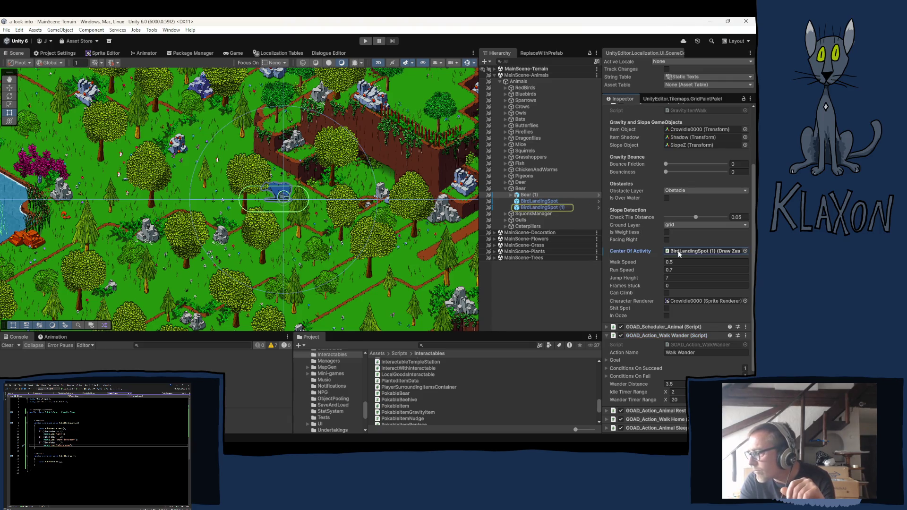
left_click(539, 208)
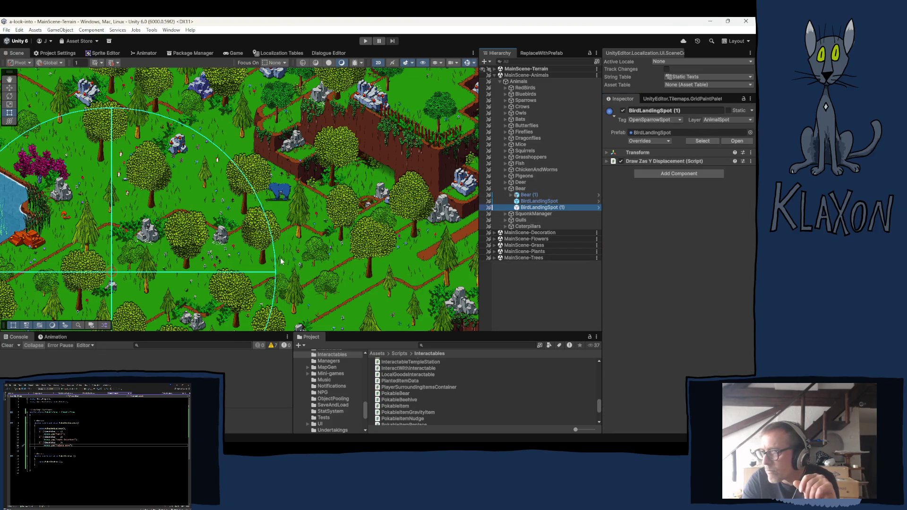
left_click_drag(187, 250, 228, 215)
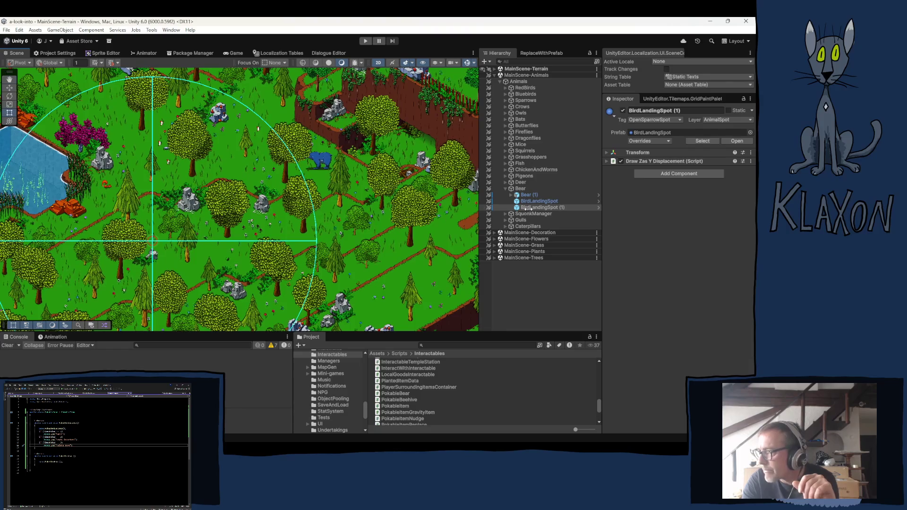
left_click(641, 161)
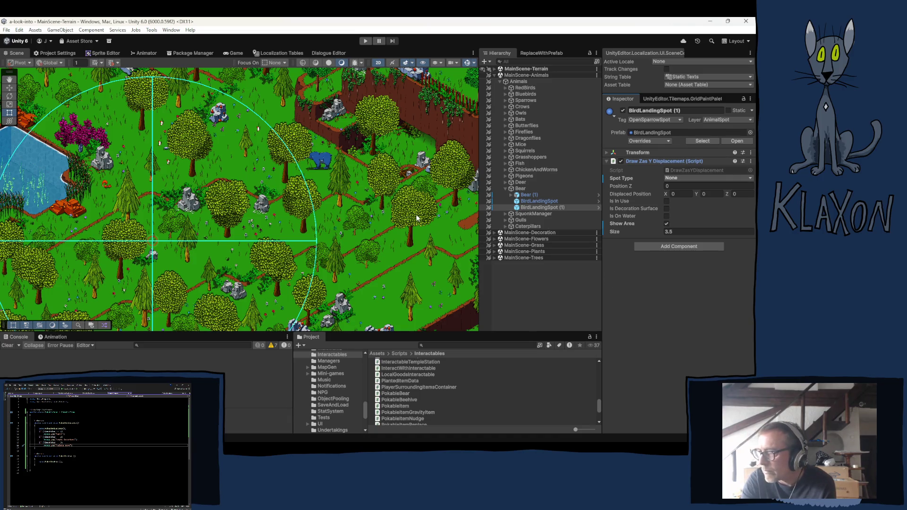
left_click(363, 40)
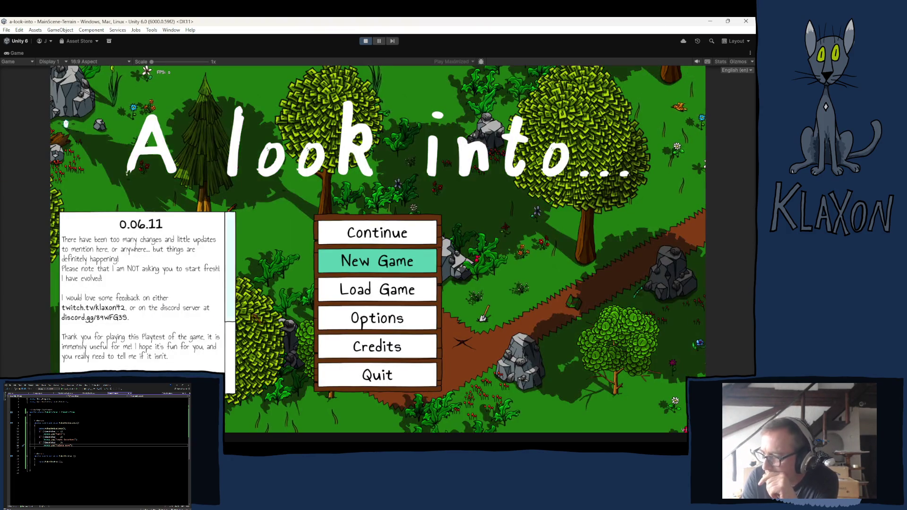
- Start a new game, confirming the new save and skipping character creation
left_click(368, 262)
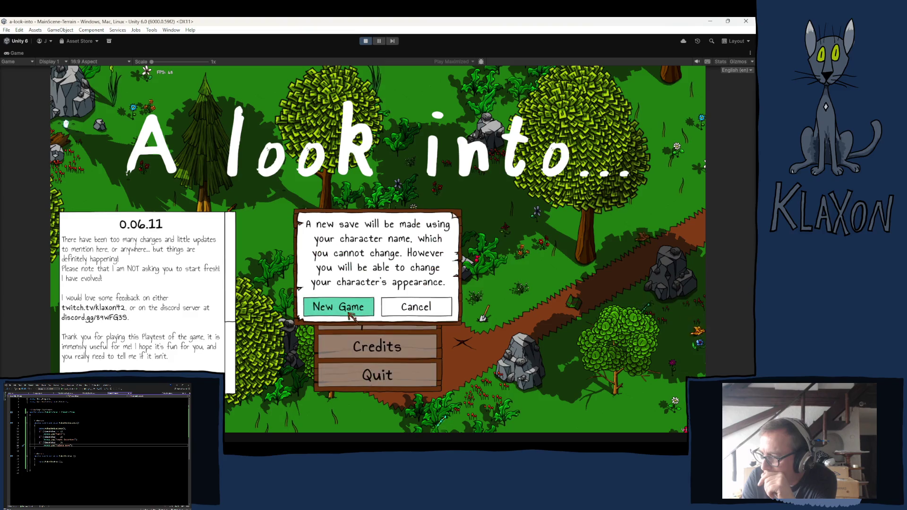
left_click(366, 307)
left_click(396, 319)
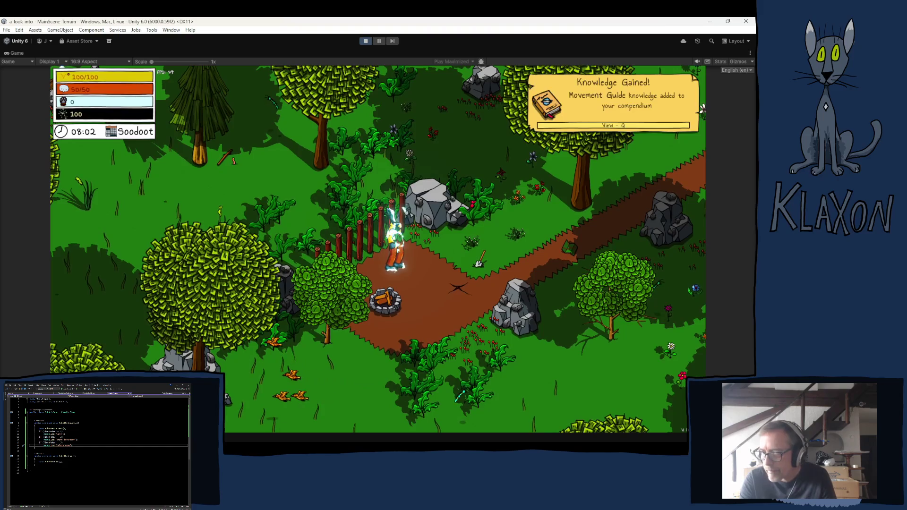
- Give the character a Poking Stick from the debug bar and verify it in the inventory
scroll(161, 345, "down", 10)
scroll(160, 345, "down", 3)
left_click(172, 348)
left_click(269, 420)
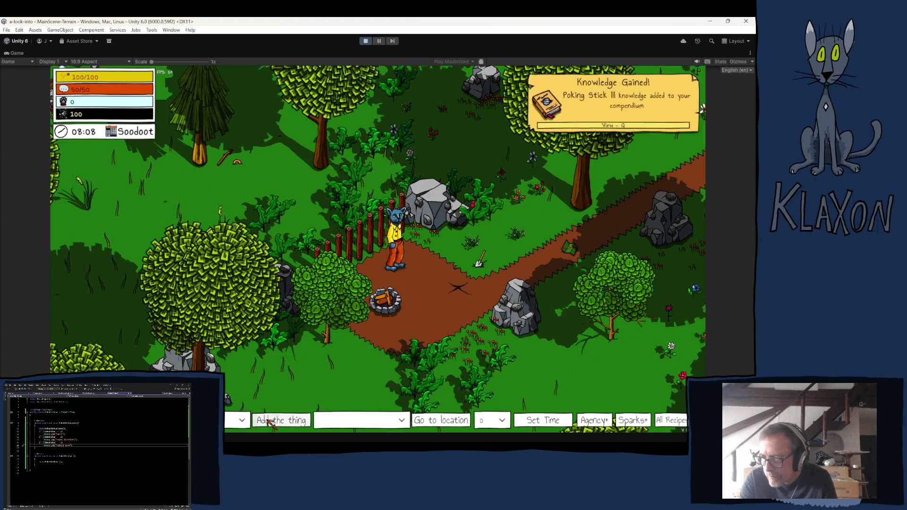
key("Tab")
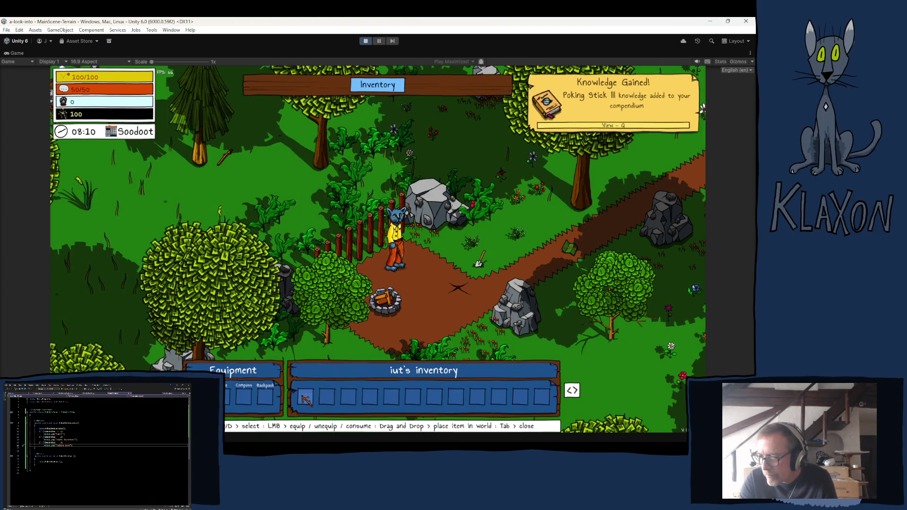
key("Tab")
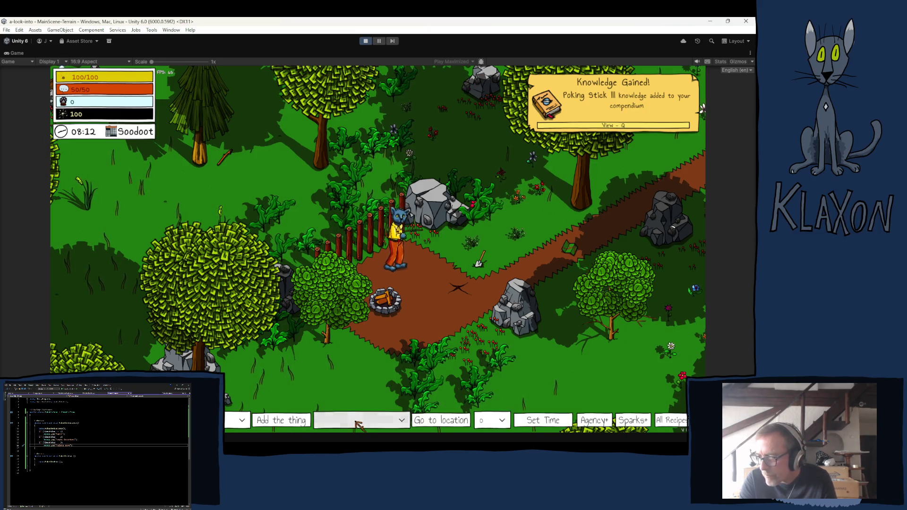
- Send the character to the Bear Den using the debug travel list
left_click(355, 422)
scroll(397, 359, "down", 2)
left_click(337, 405)
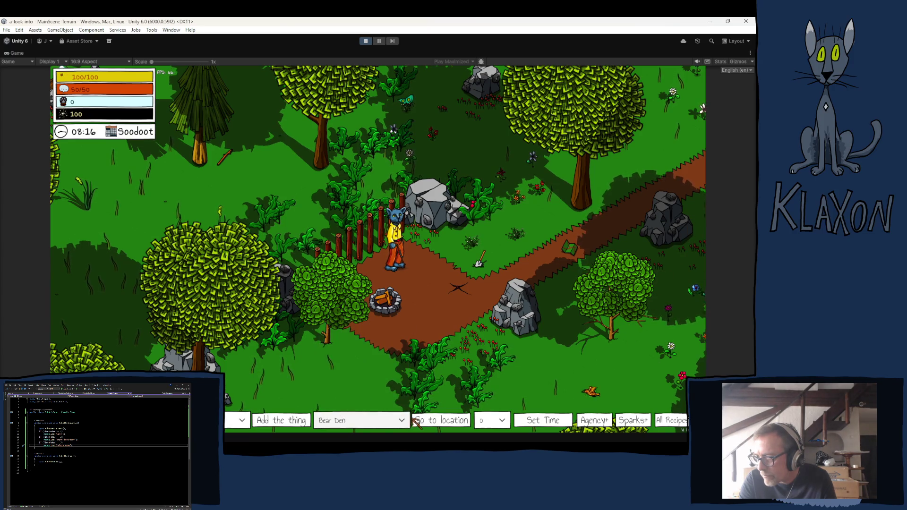
left_click(441, 420)
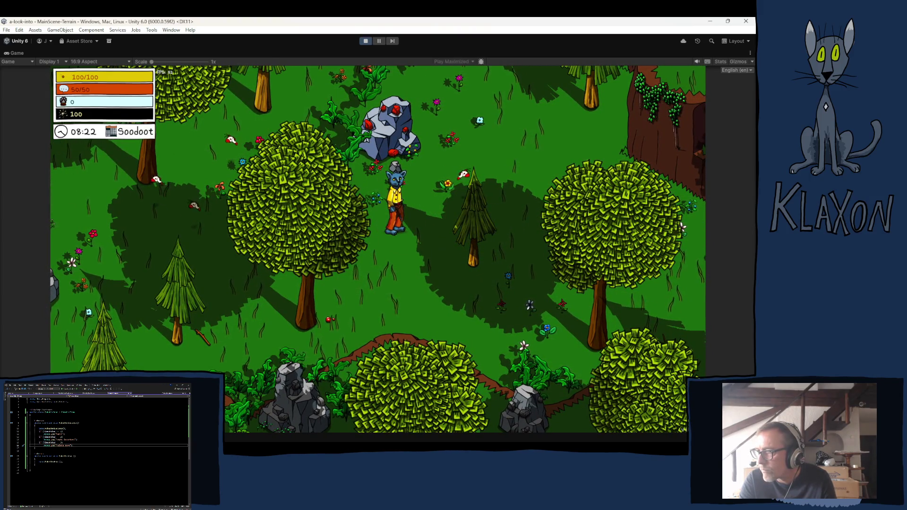
- Walk left to the bear, poke it once, and open the Console showing "warn"
key("a")
key("a")
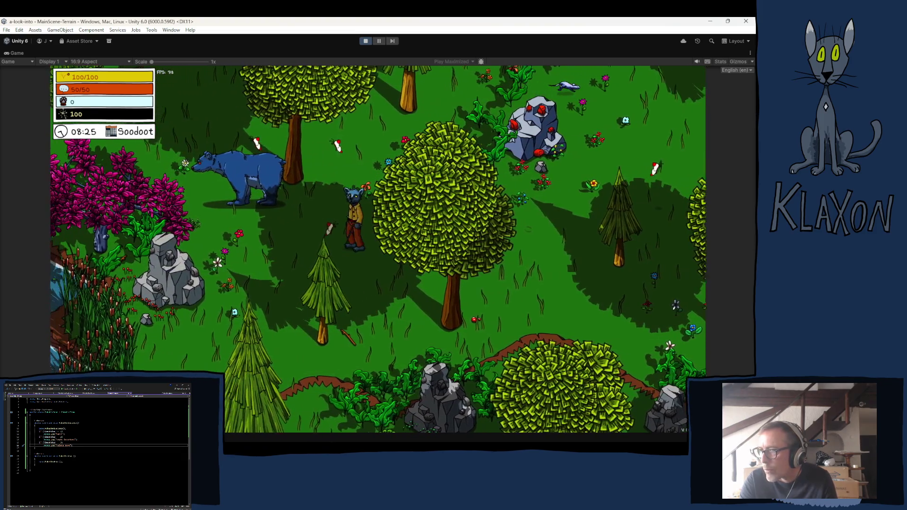
key("a")
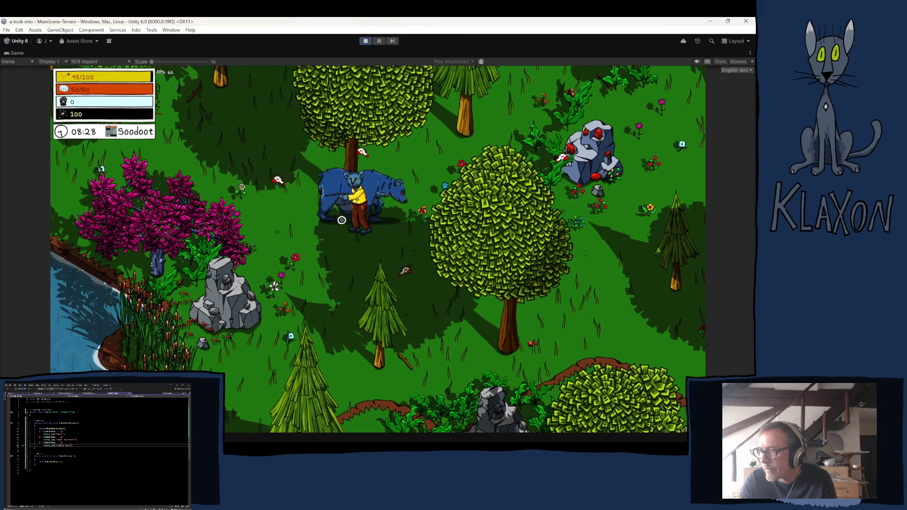
left_click(317, 227)
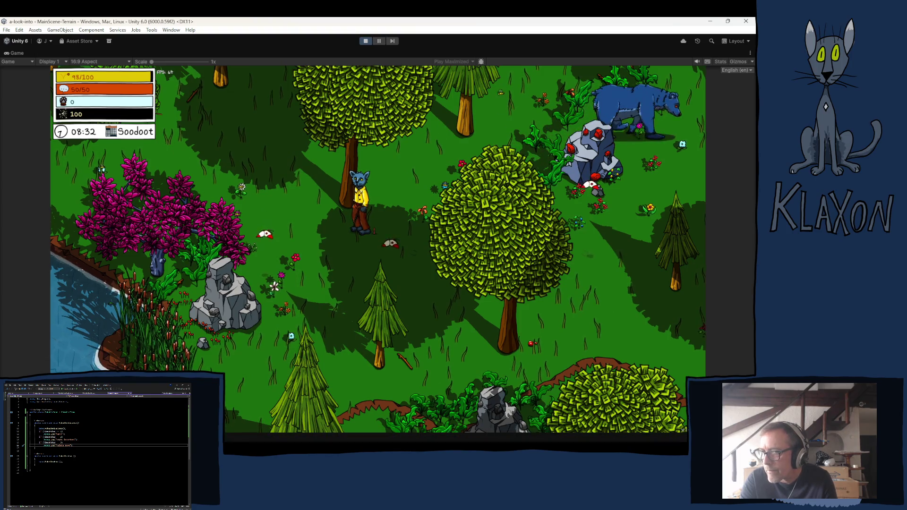
key("ctrl+shift+c")
left_click(387, 216)
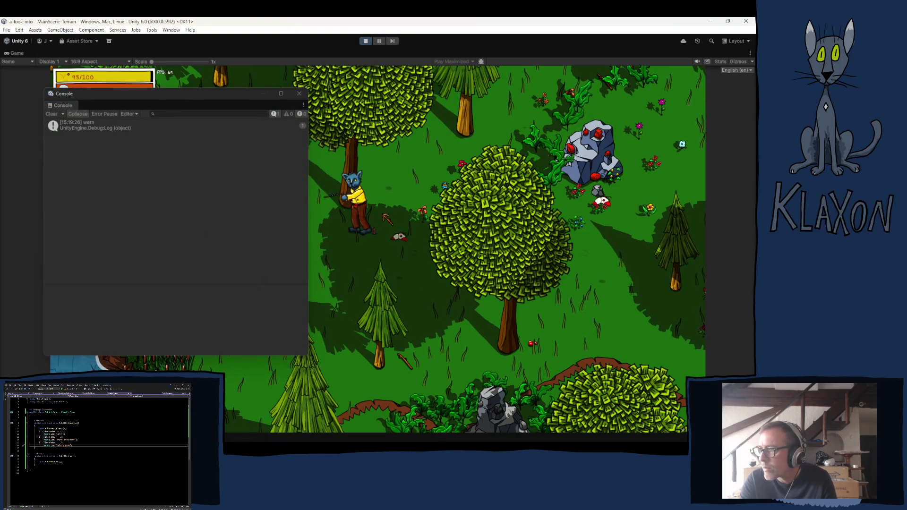
- Follow the bear through the forest, past the pond and along the shore into the reeds
key("w")
key("d")
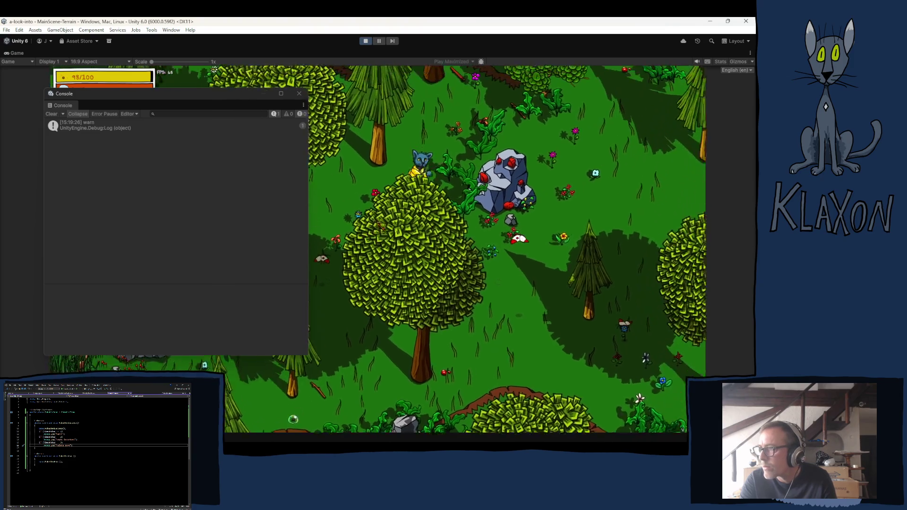
key("s")
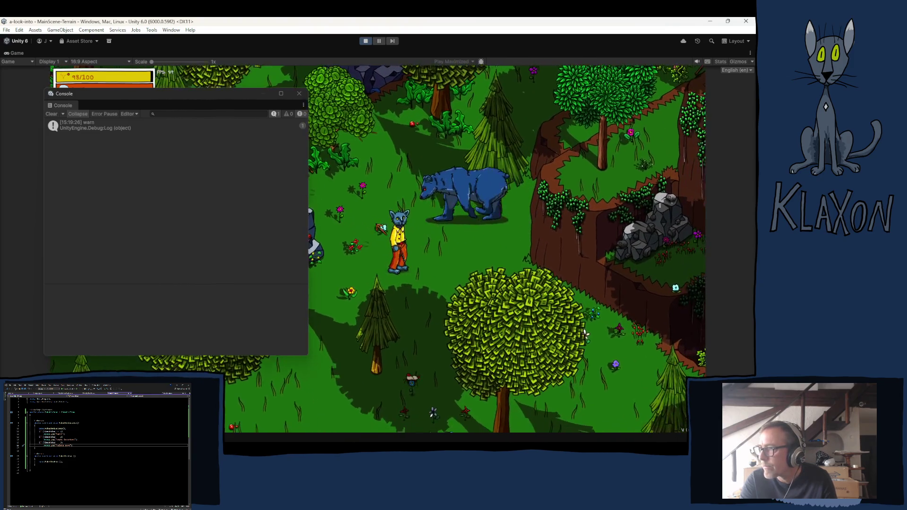
key("a")
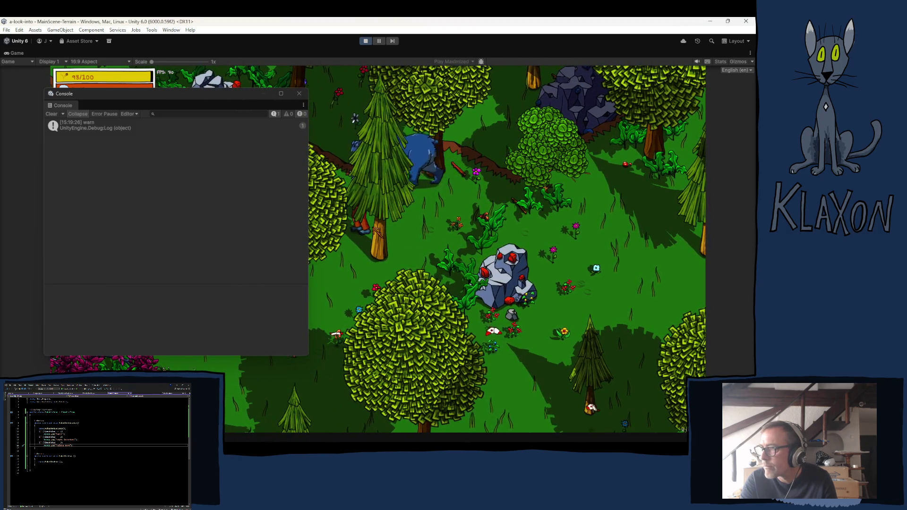
key("a")
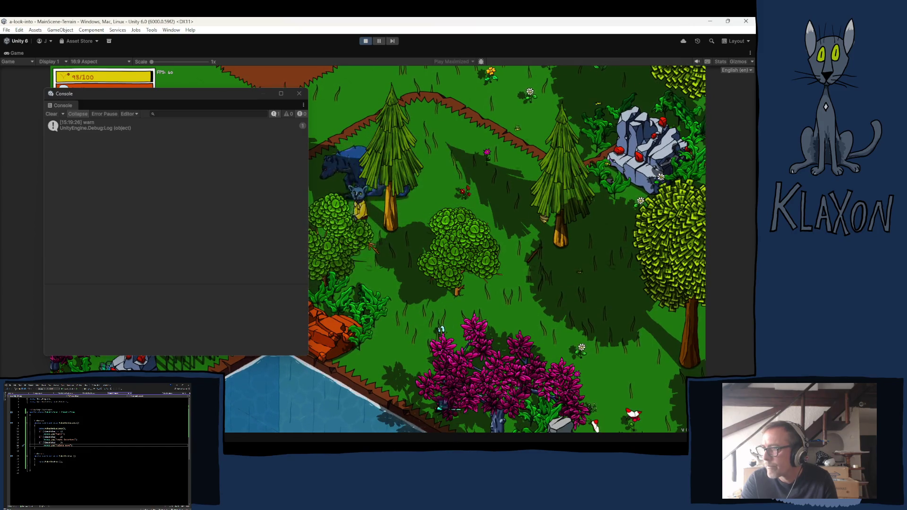
key("s")
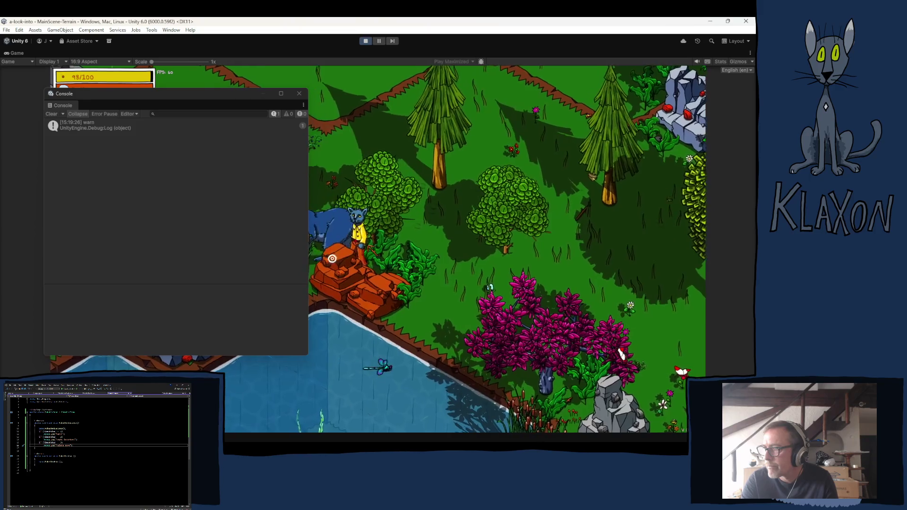
key("a")
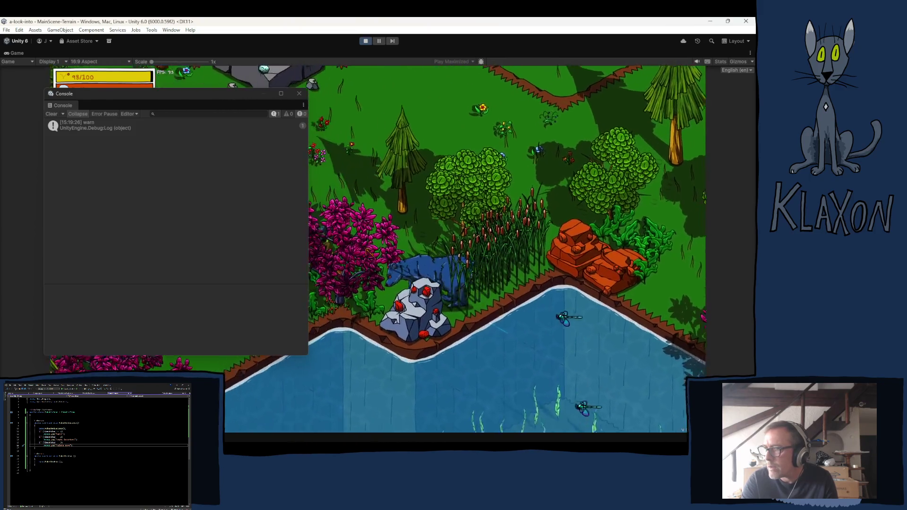
key("s")
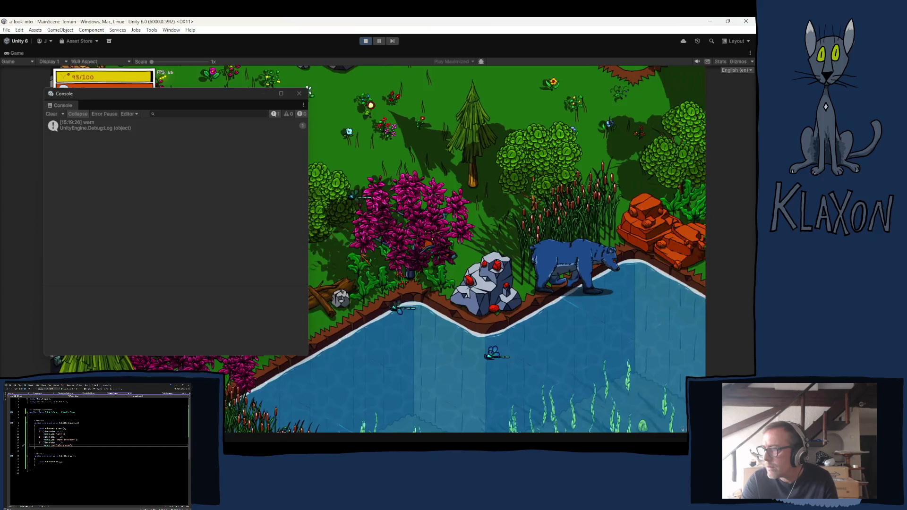
key("d")
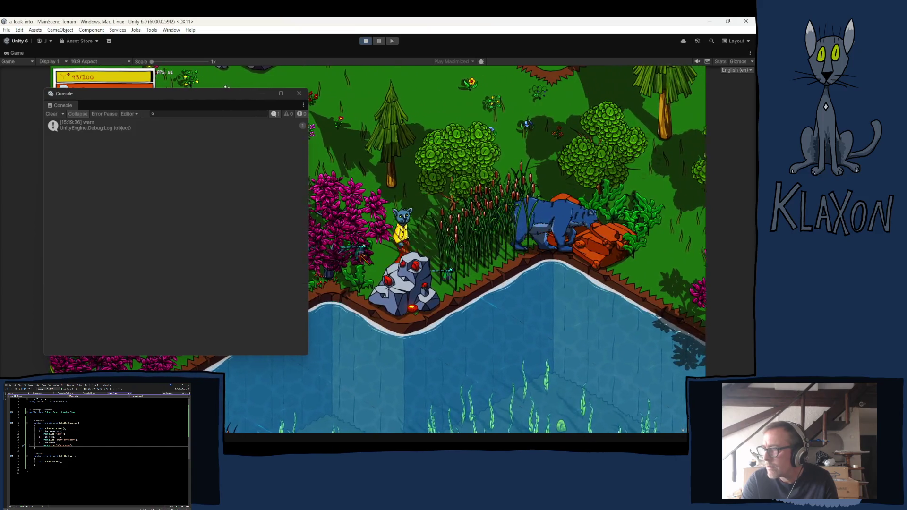
key("d")
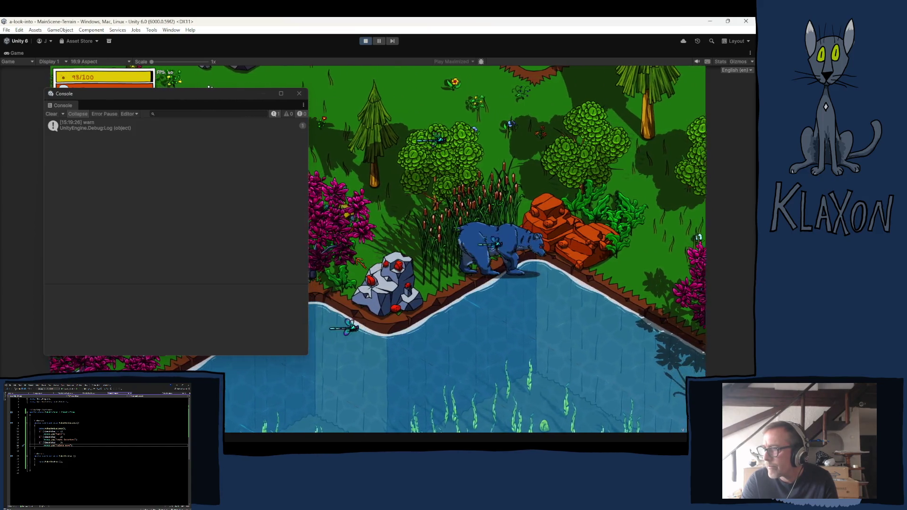
key("w")
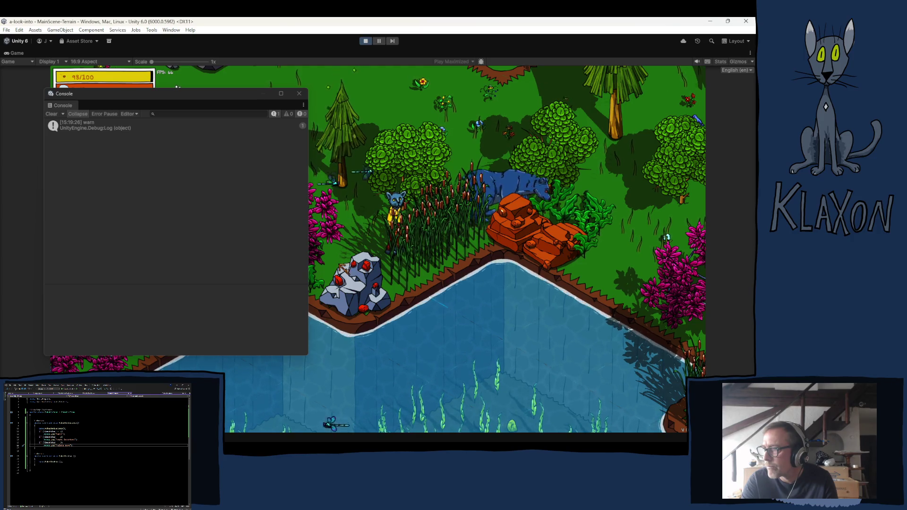
key("d")
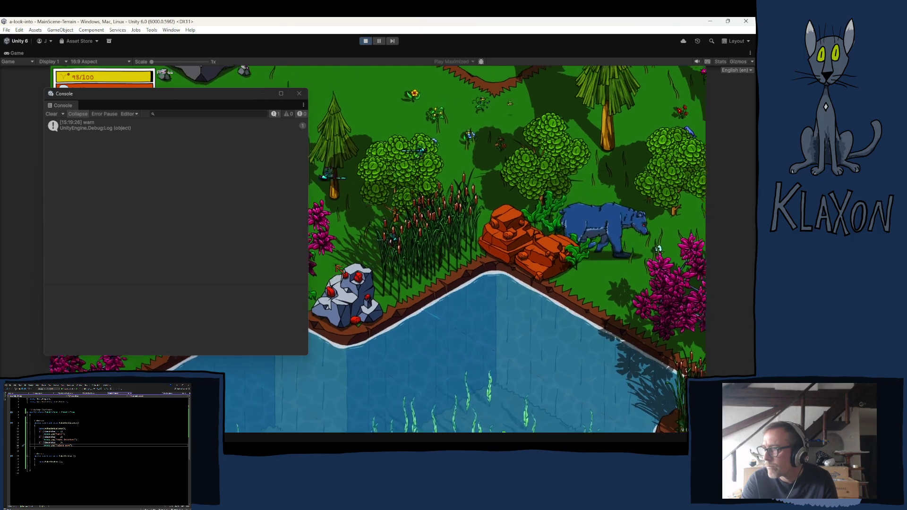
key("d")
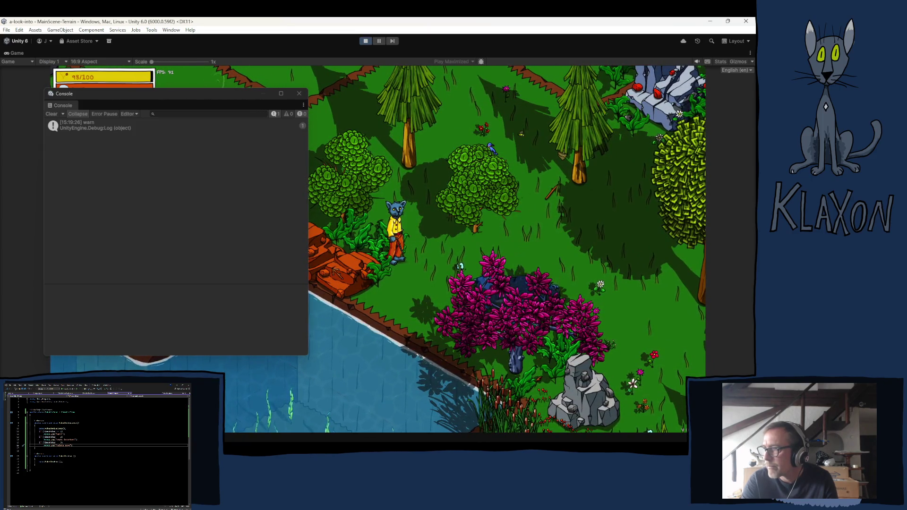
key("s")
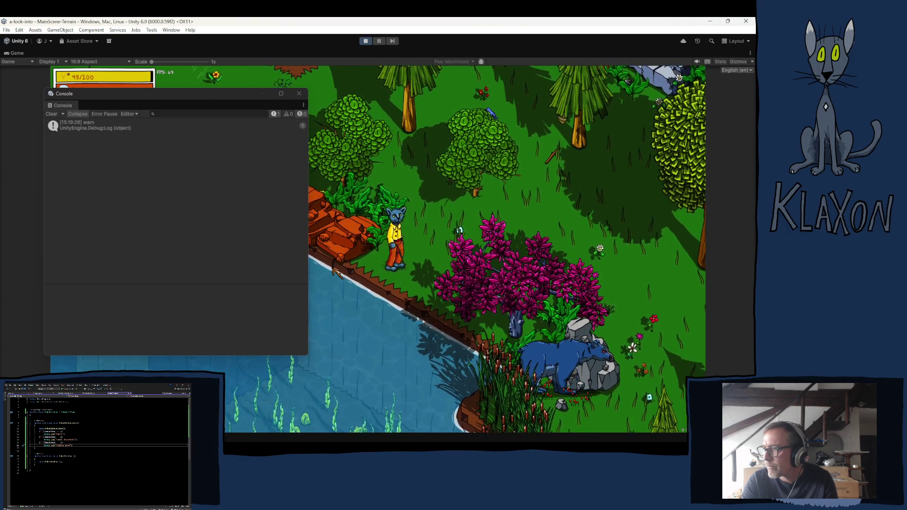
key("s")
key("d")
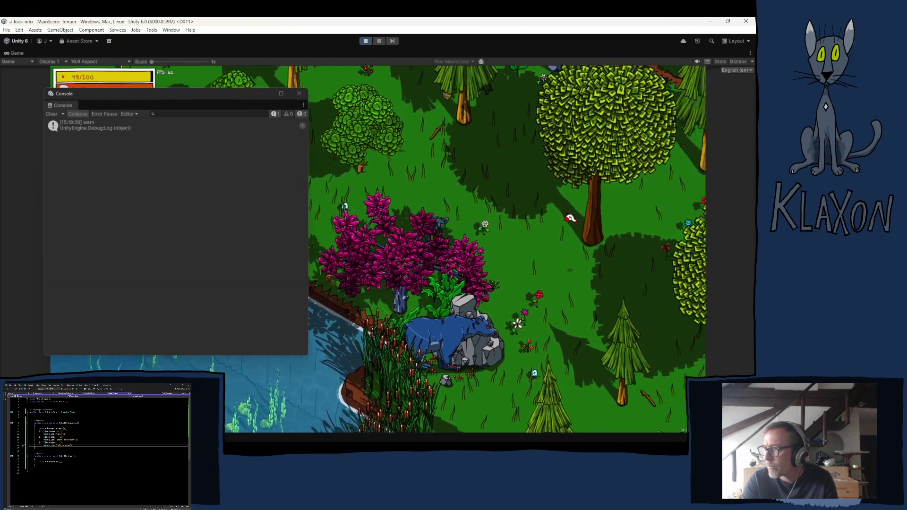
key("a")
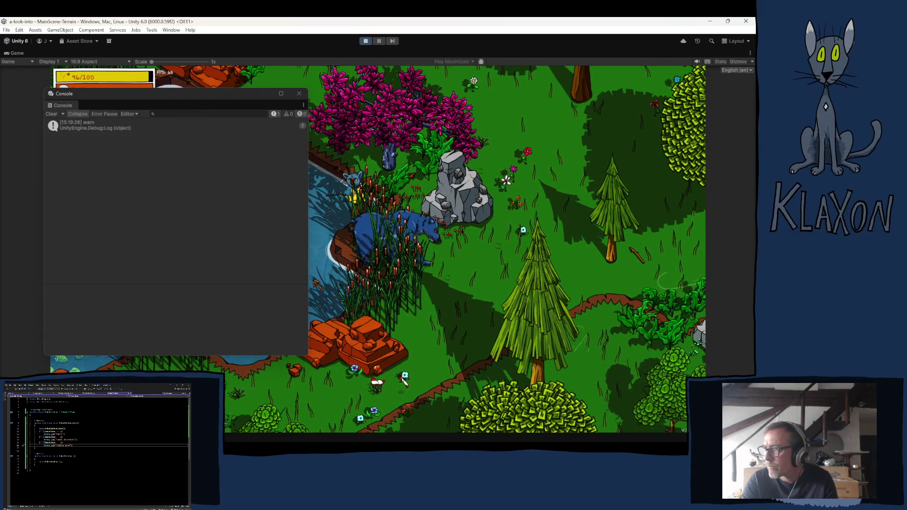
- Poke the bear a second and third time, chasing it through the forest, then stop play mode
key("e")
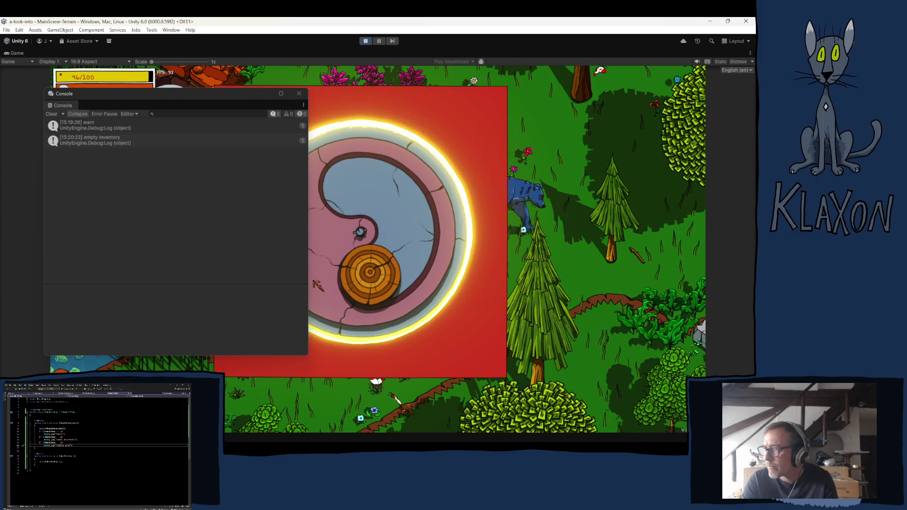
key("s")
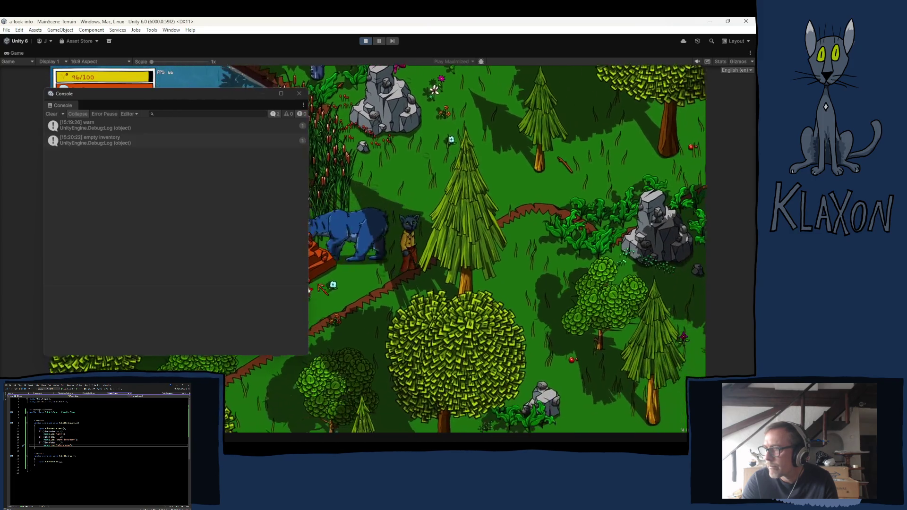
key("w")
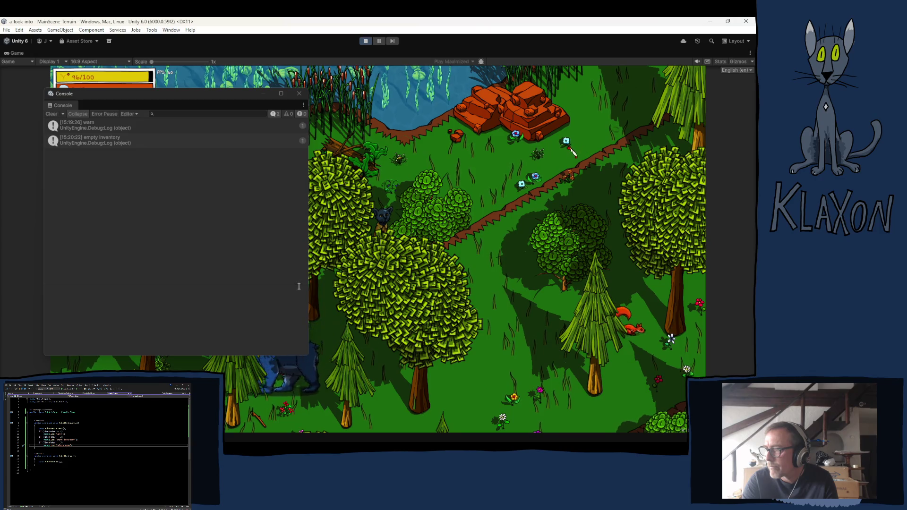
key("s")
key("s")
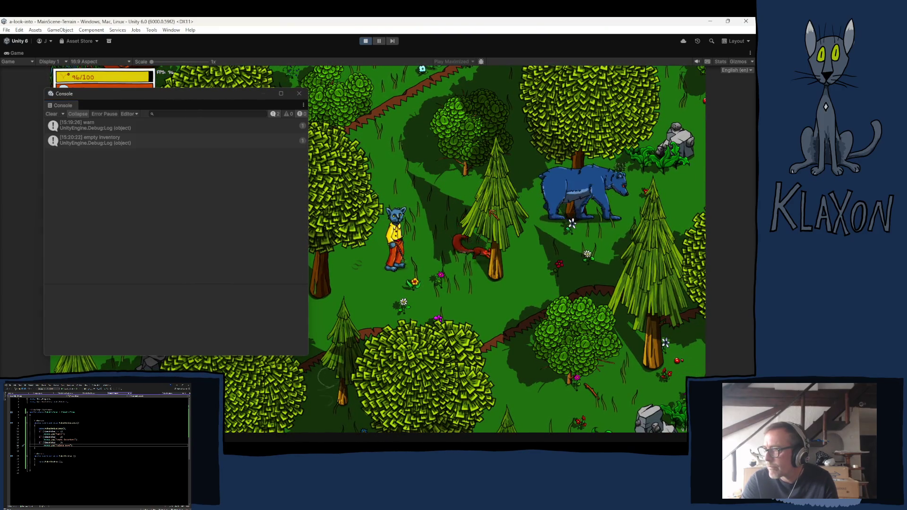
left_click(477, 225)
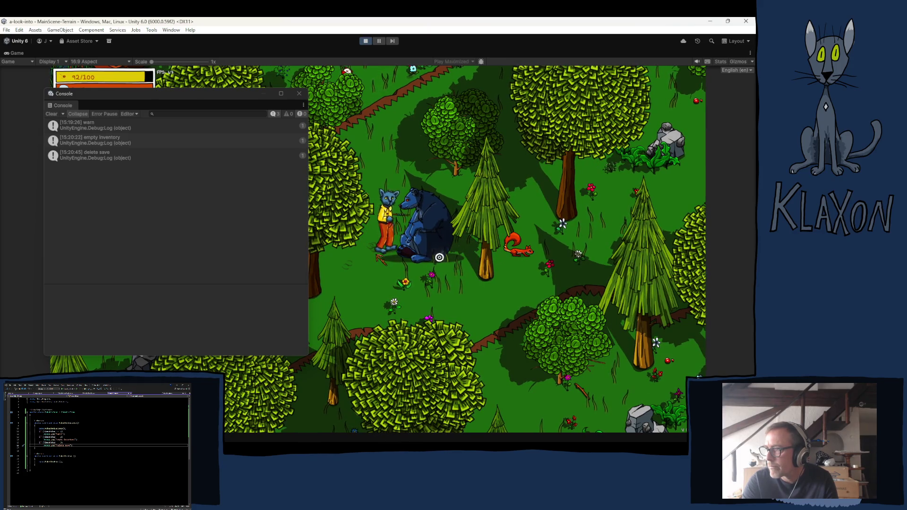
left_click(439, 258)
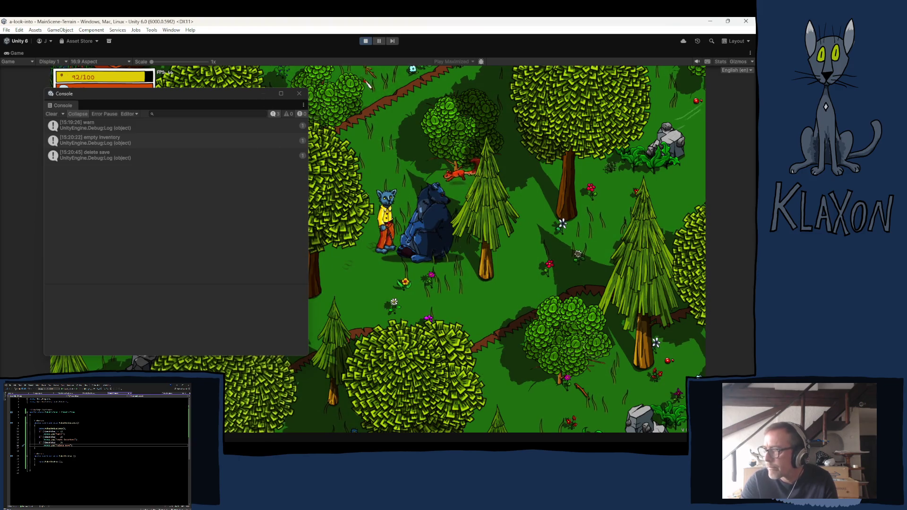
left_click(366, 42)
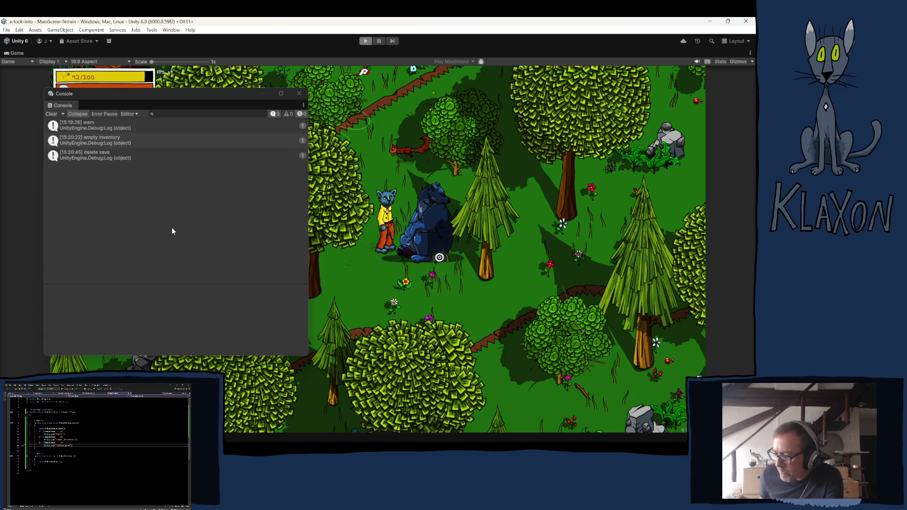
key("ctrl+p")
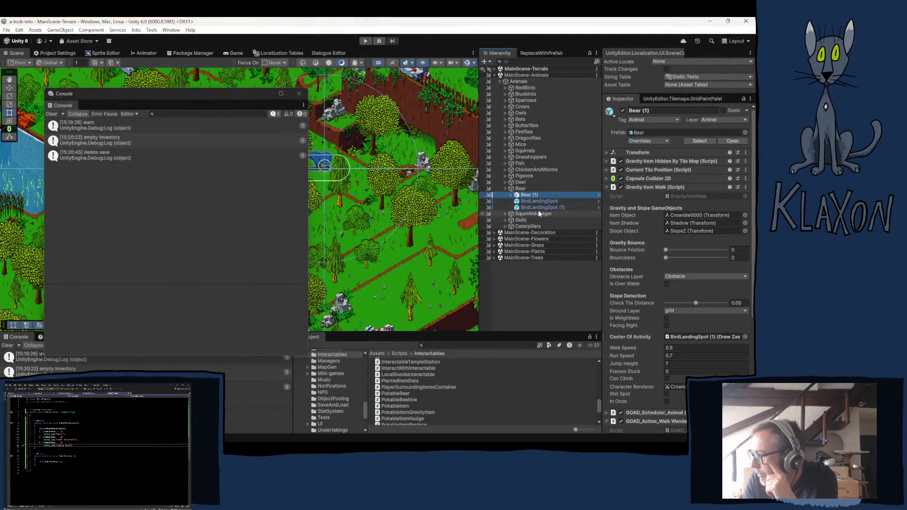
- Collapse Gravity Item Walk and GOAD_Action_Walk Wander, then expand GOAD_Scheduler_Animal on Bear (1)
left_click(661, 189)
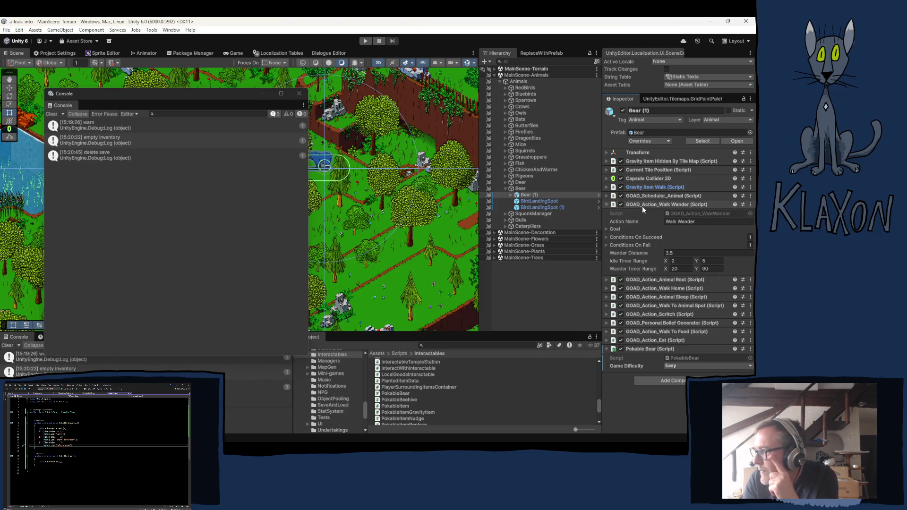
left_click(607, 205)
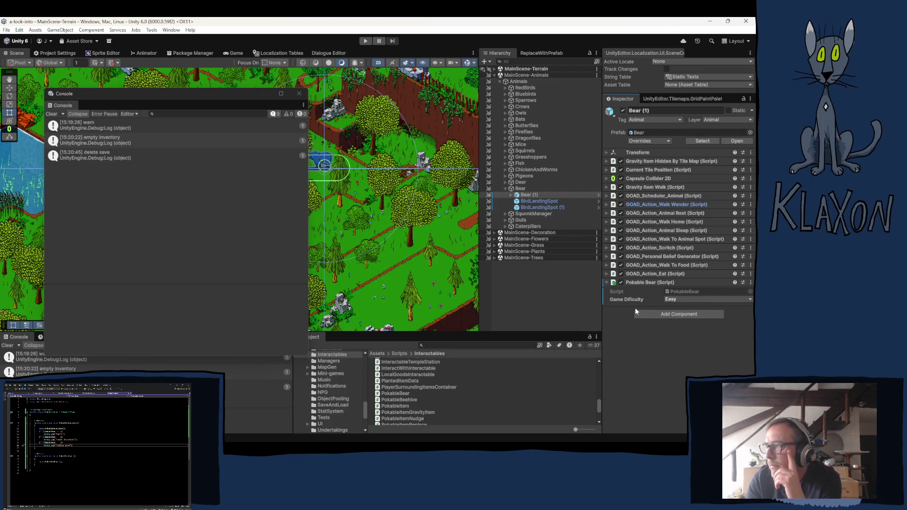
left_click(648, 195)
- Open GOAD_Scheduler_Animal.cs and read its fields down to the Dialogue Options header
double_click(685, 205)
scroll(520, 213, "down", 5)
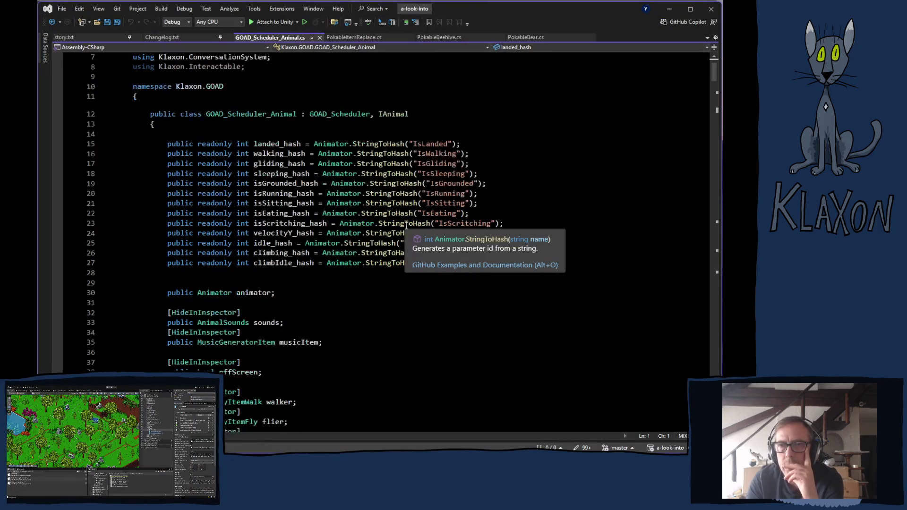
scroll(328, 218, "down", 5)
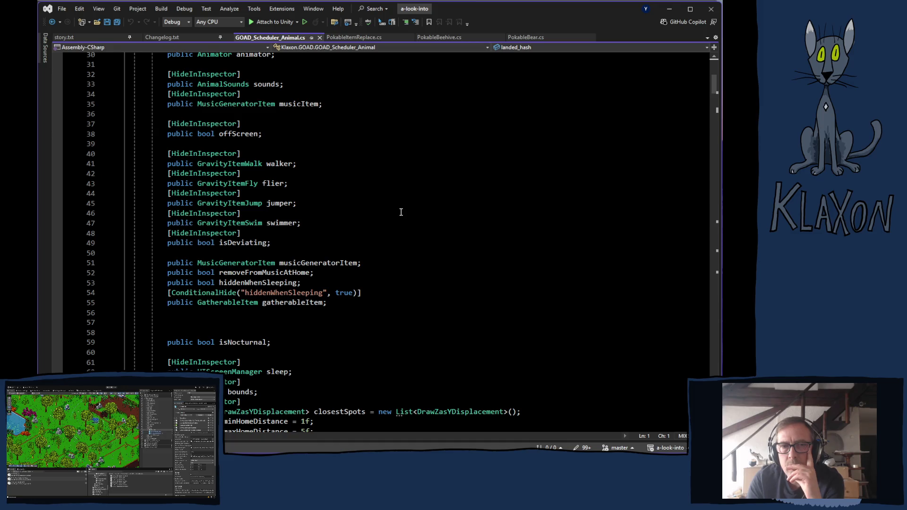
scroll(396, 208, "down", 5)
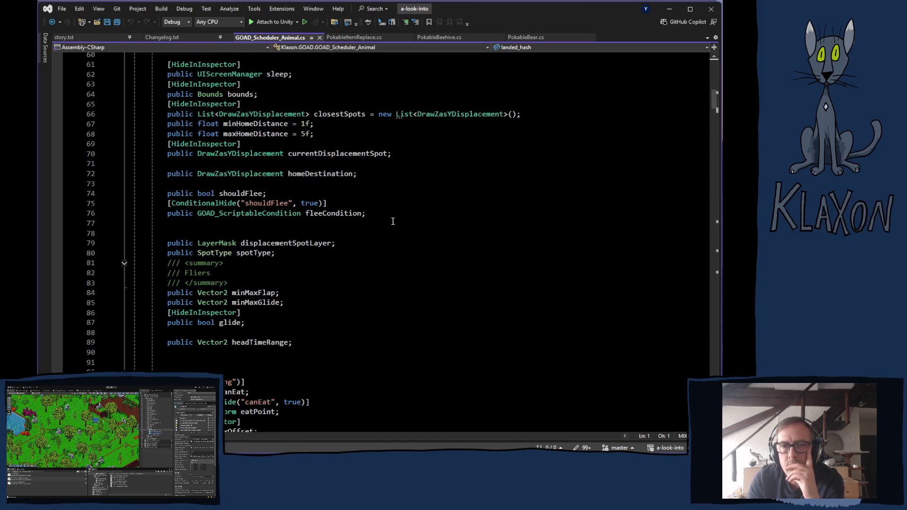
scroll(392, 212, "down", 5)
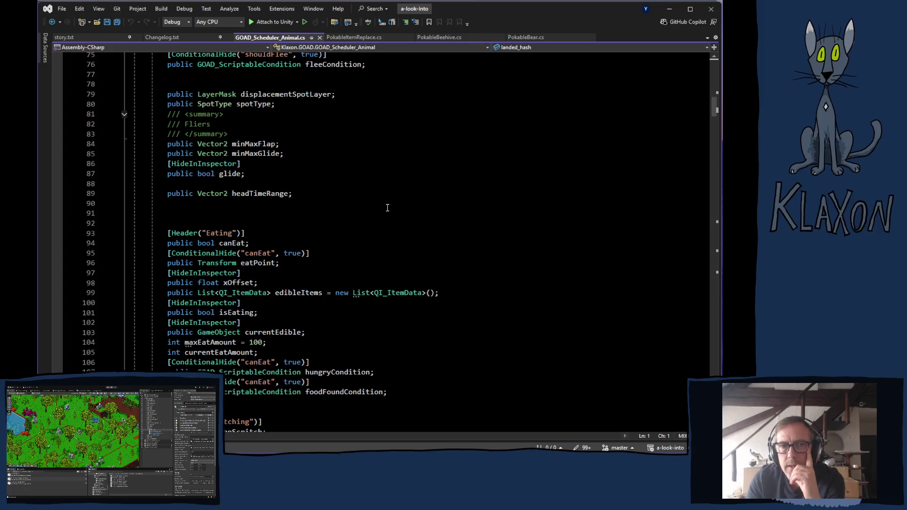
scroll(387, 211, "down", 5)
scroll(385, 212, "down", 3)
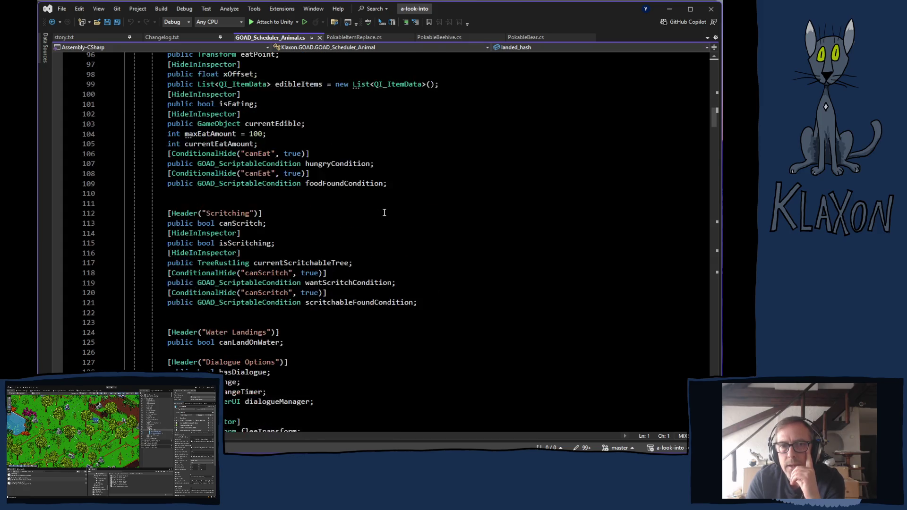
scroll(384, 213, "down", 2)
scroll(384, 215, "down", 3)
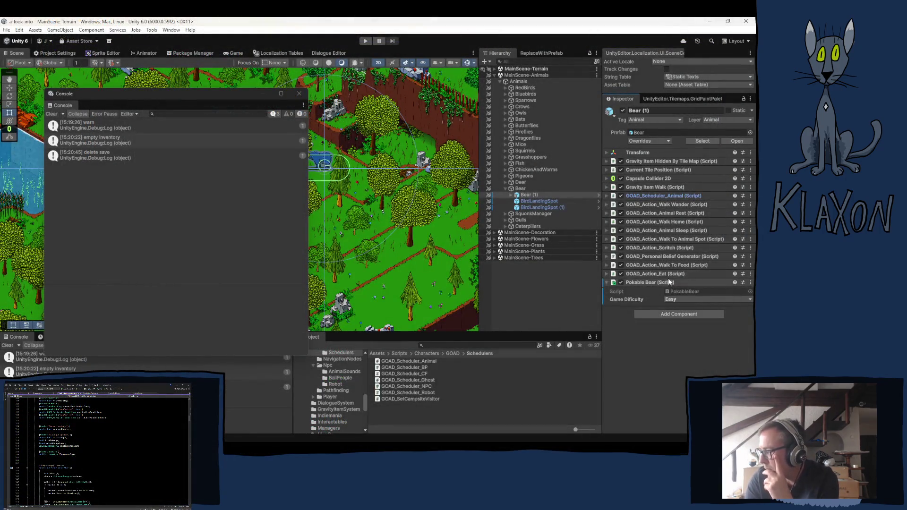
- Expand GOAD_Action_Eat, GOAD_Scheduler_Animal and its Edible Items list showing Beehive
left_click(650, 274)
scroll(649, 272, "down", 3)
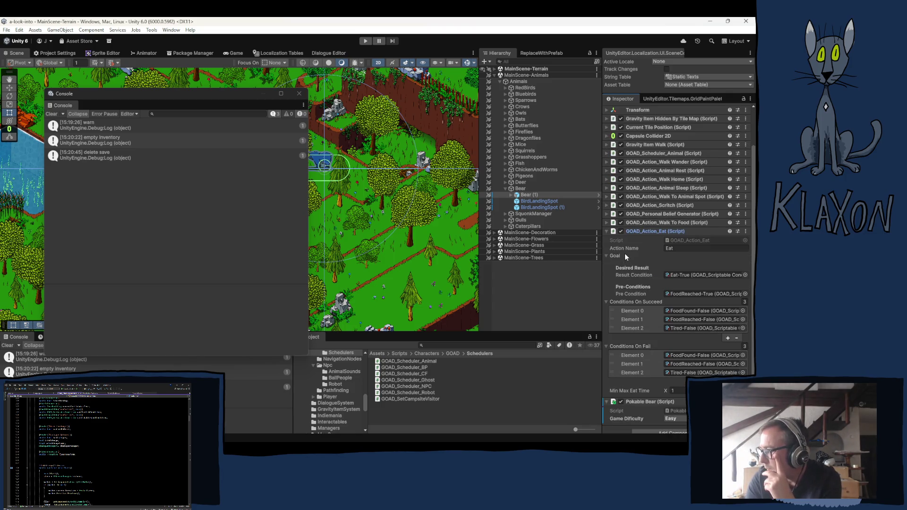
left_click(635, 153)
scroll(623, 272, "down", 3)
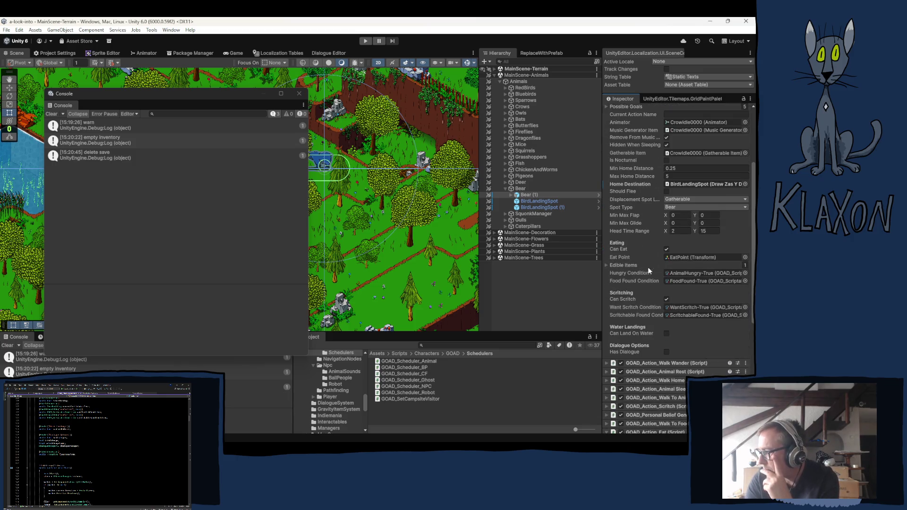
left_click(626, 264)
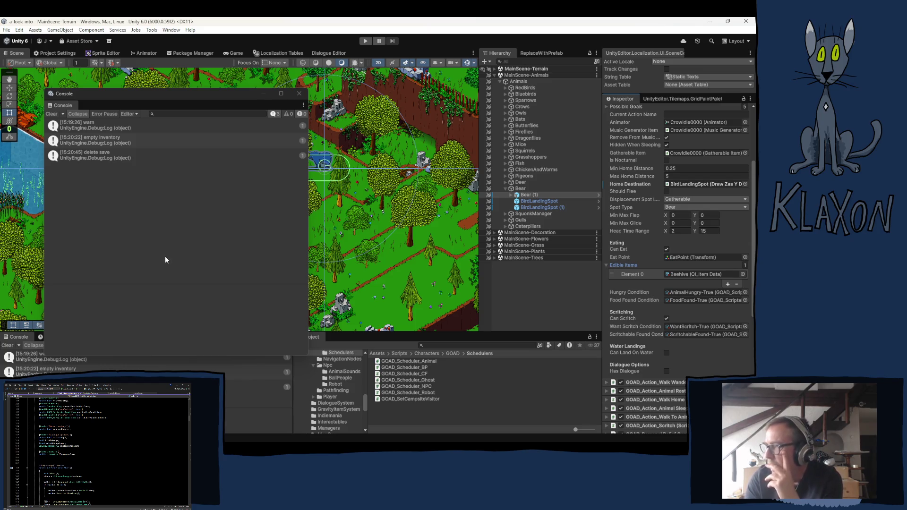
scroll(97, 446, "down", 10)
scroll(97, 447, "down", 5)
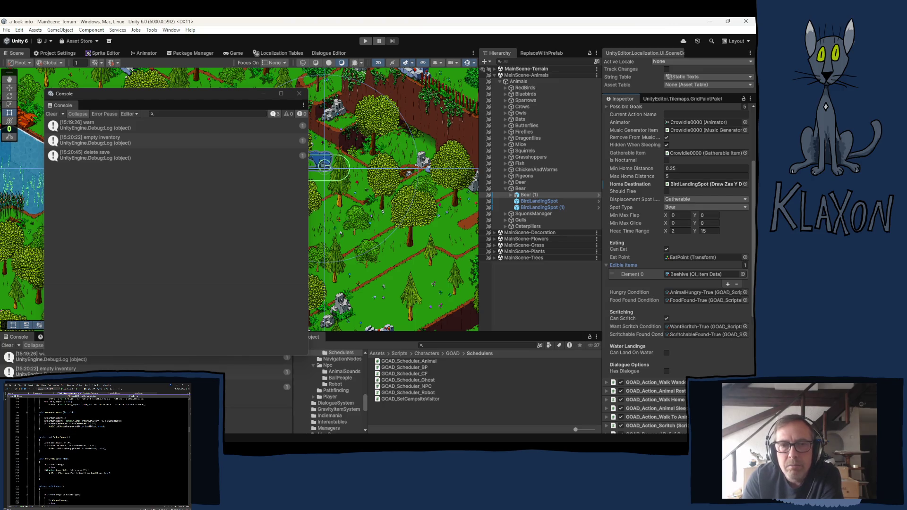
scroll(97, 447, "down", 5)
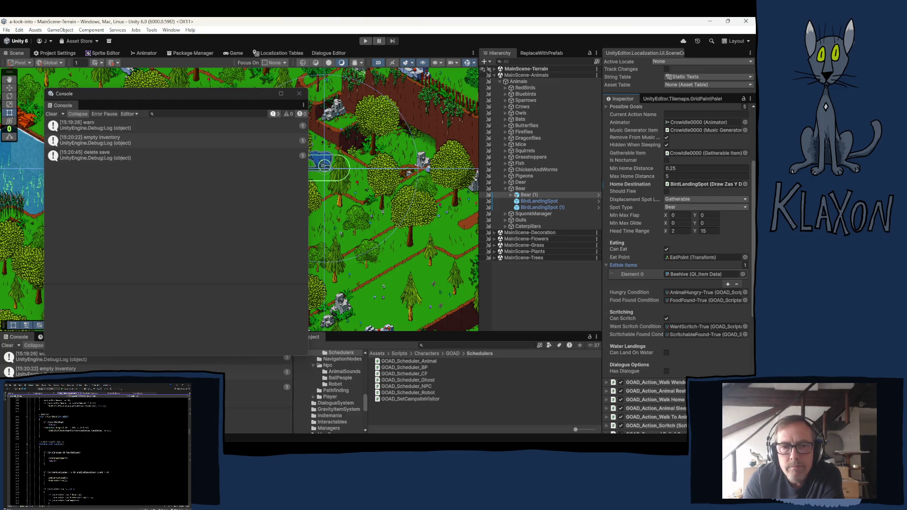
scroll(97, 447, "down", 3)
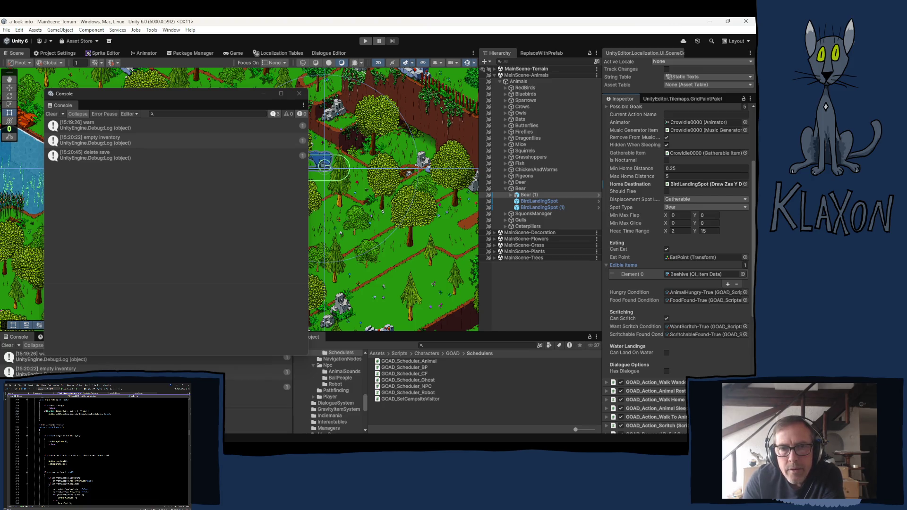
- Tick Has Dialogue under Dialogue Options for Bear (1), then close the floating Console
left_click(666, 372)
scroll(635, 352, "down", 3)
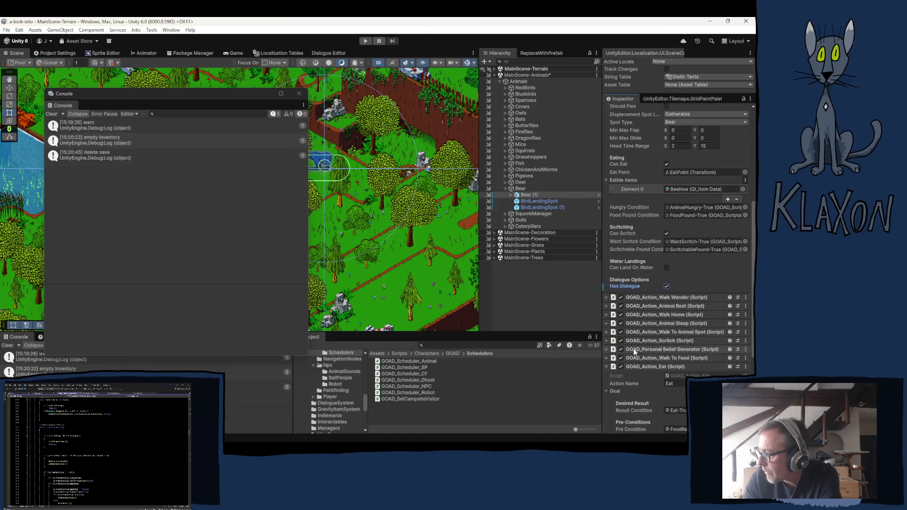
scroll(635, 351, "down", 3)
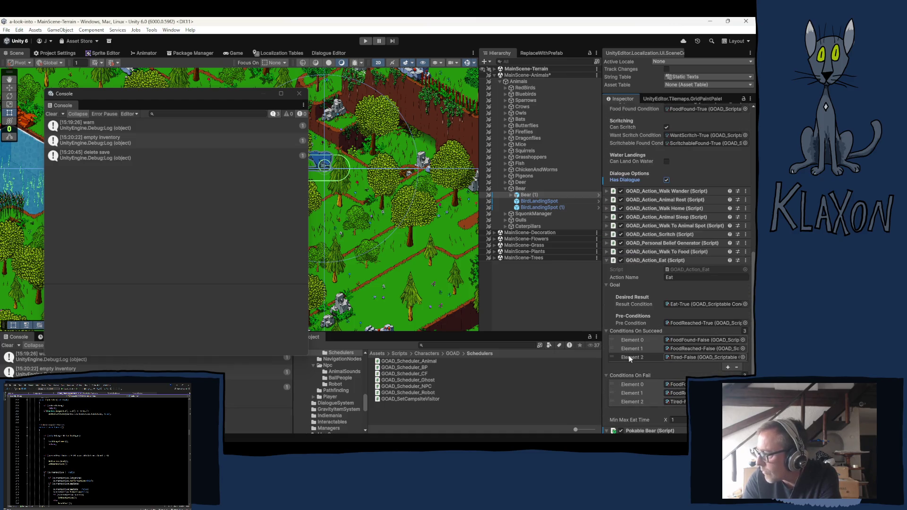
scroll(629, 363, "up", 1)
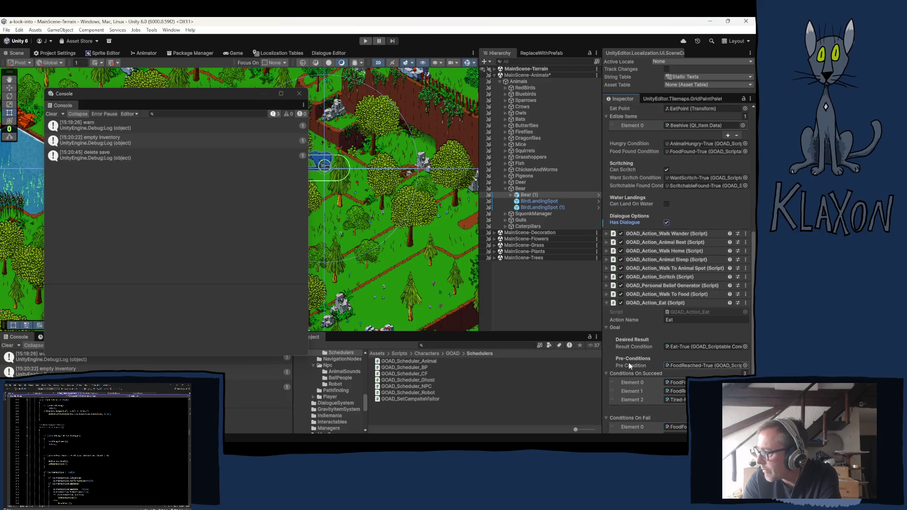
scroll(627, 360, "up", 2)
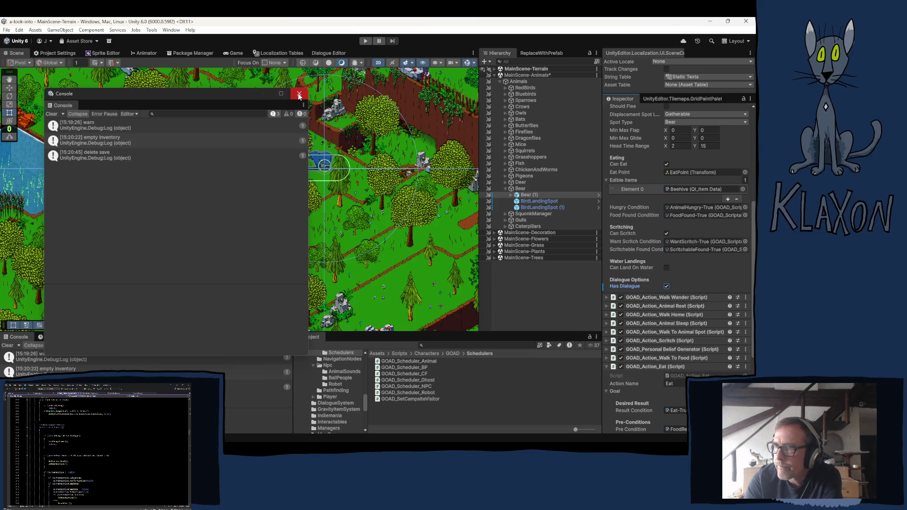
left_click(300, 94)
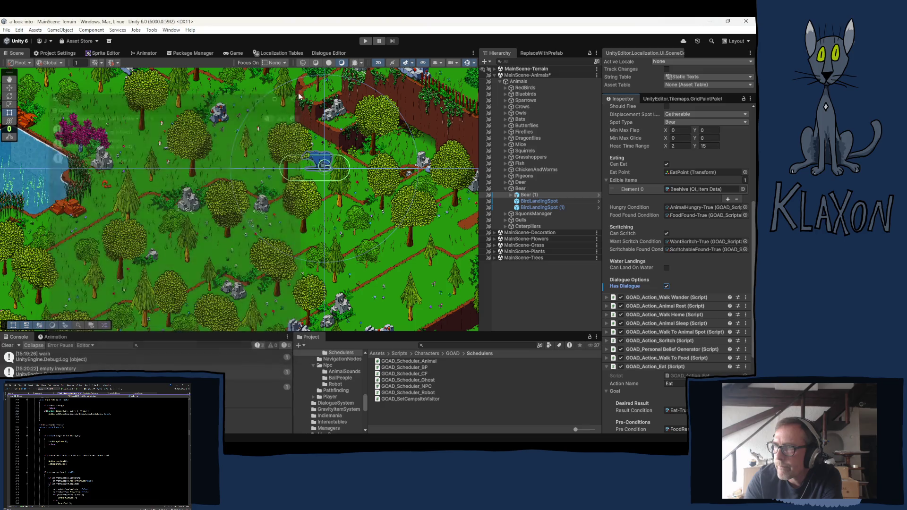
- Enter play mode and start a New Game, confirming the new save and character
left_click(364, 42)
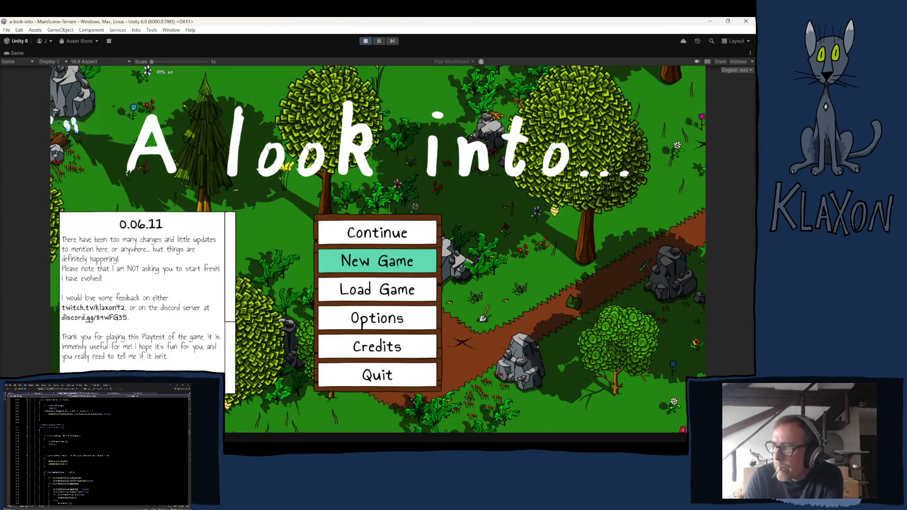
left_click(377, 261)
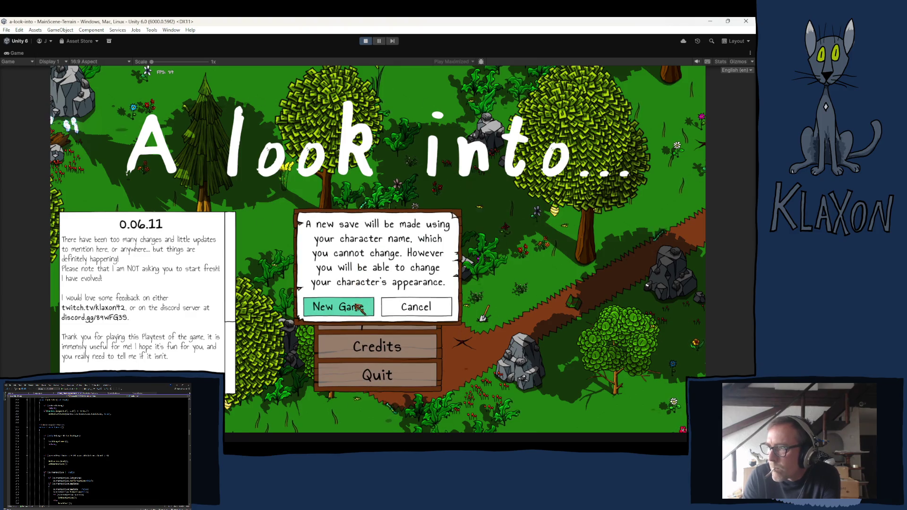
left_click(364, 306)
left_click(396, 320)
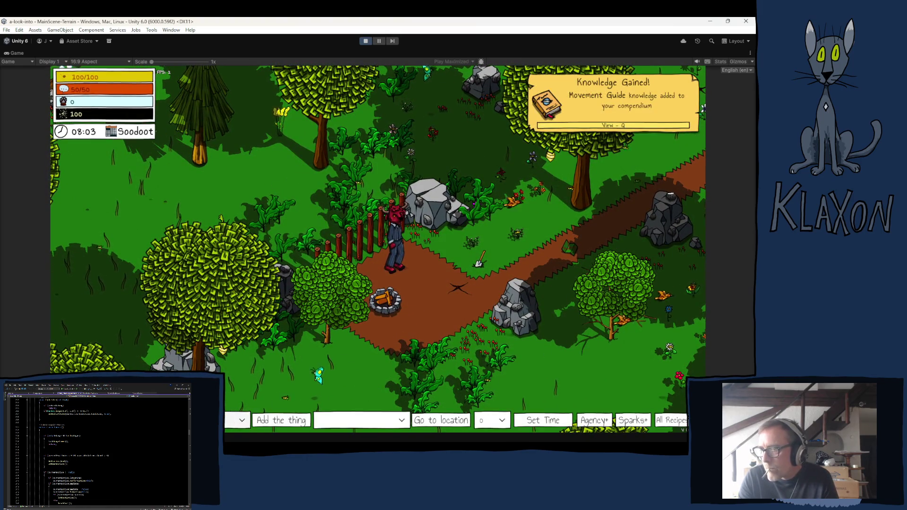
- Spawn a Poking Stick into the player's inventory with the debug item menu
left_click(238, 420)
scroll(205, 347, "down", 2)
scroll(161, 345, "up", 5)
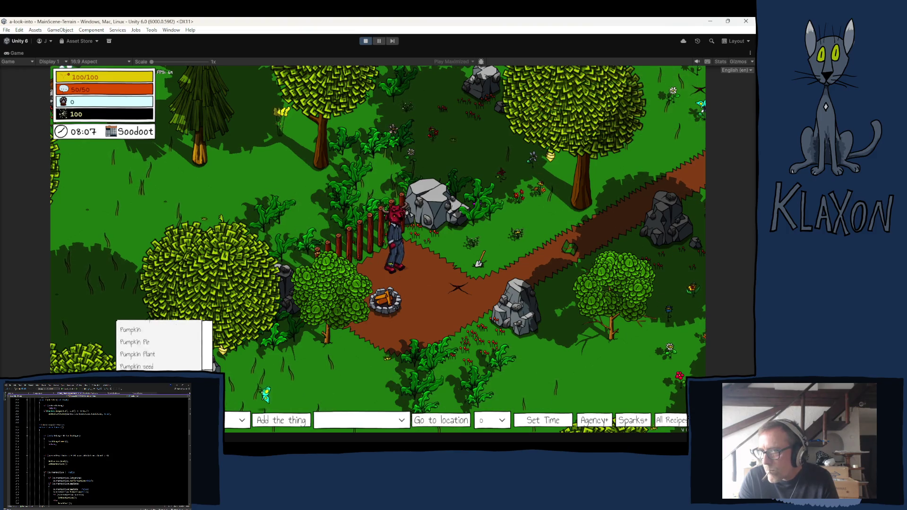
scroll(160, 345, "down", 1)
left_click(141, 345)
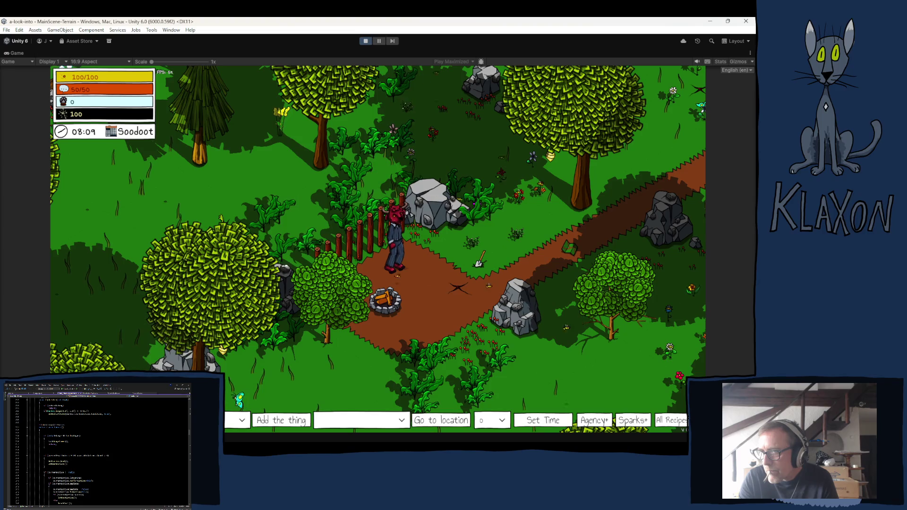
left_click(277, 422)
key("i")
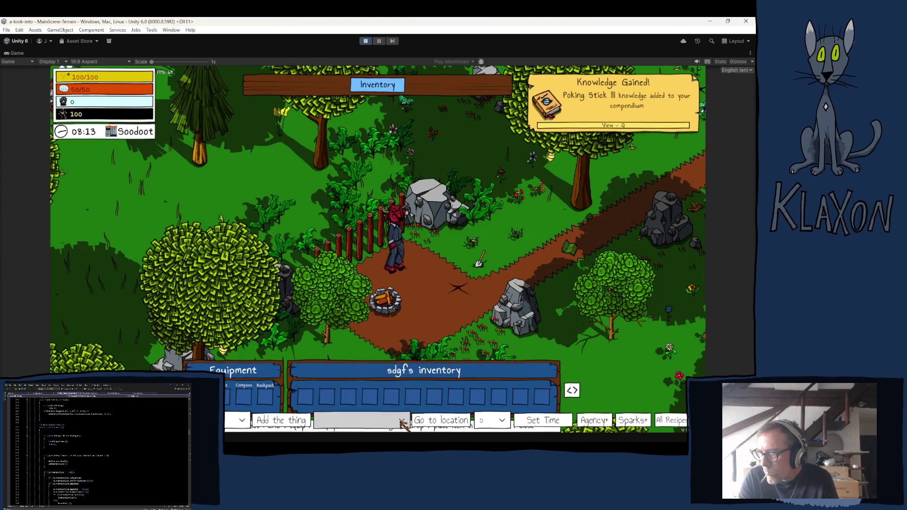
- Teleport the player to the Bear Den location
left_click(401, 420)
scroll(374, 395, "down", 1)
left_click(445, 421)
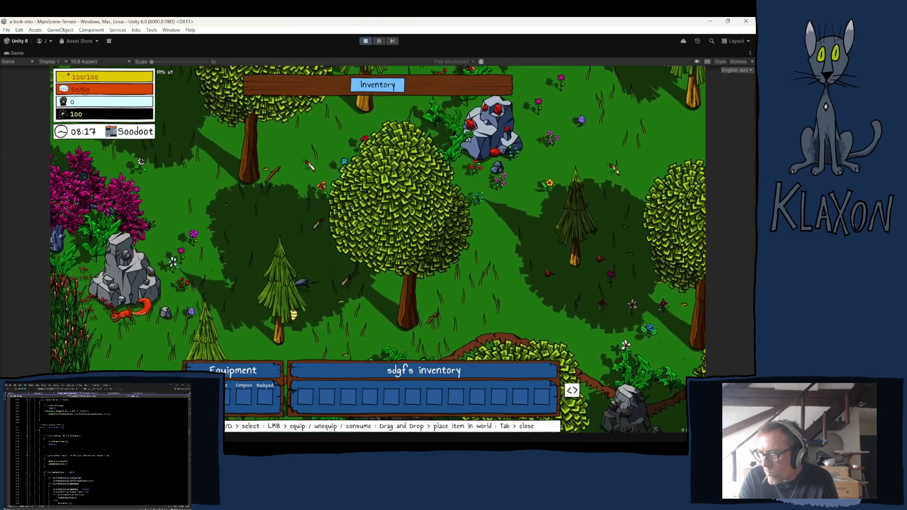
key("Tab")
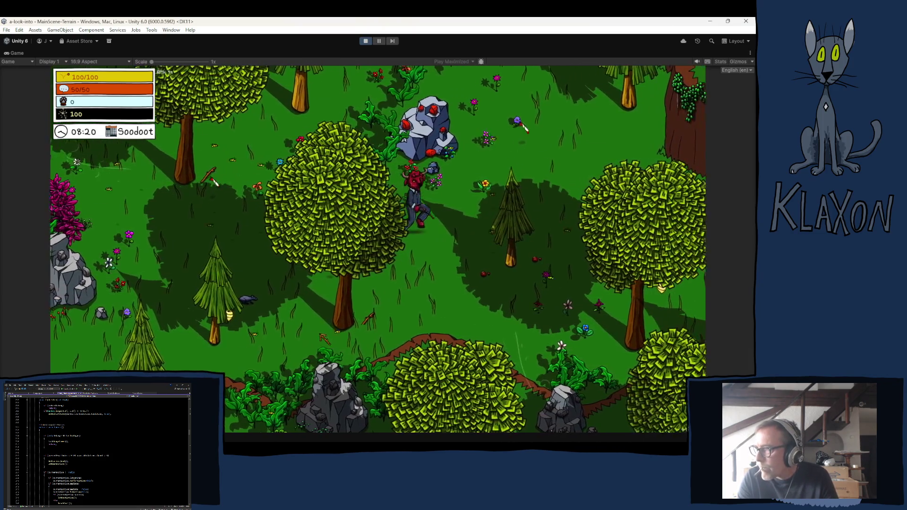
- Walk the character through the clearing up to the blue bear
key("d")
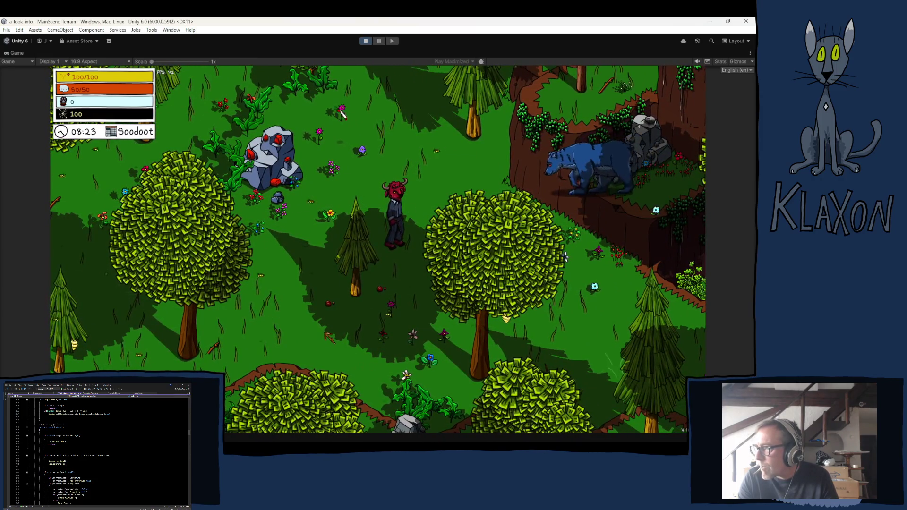
key("a")
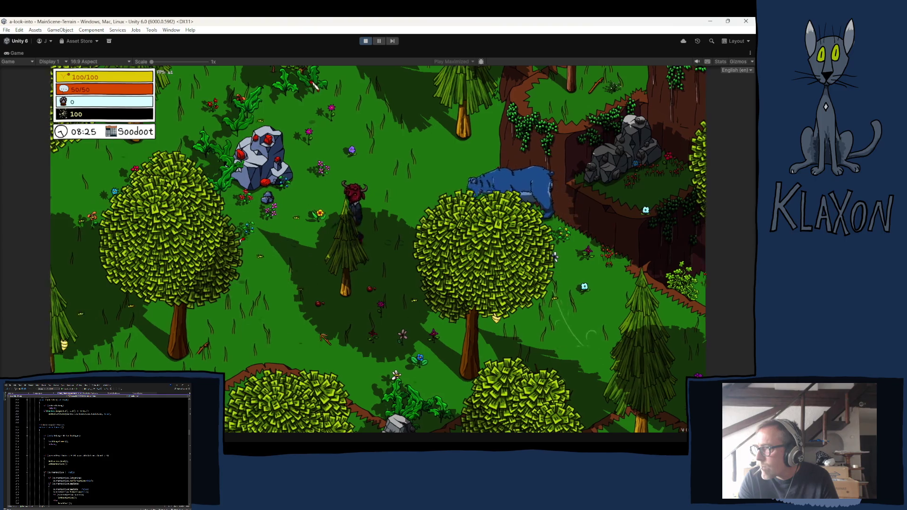
key("w")
key("d")
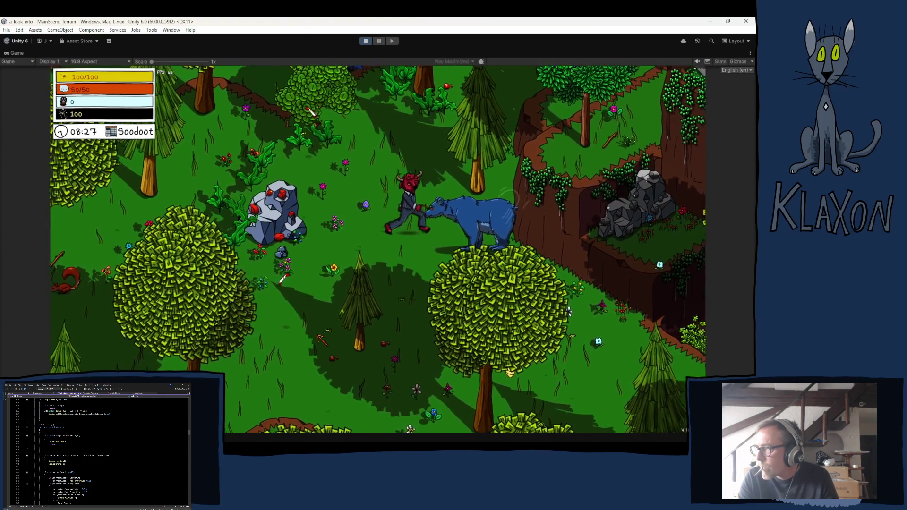
key("a")
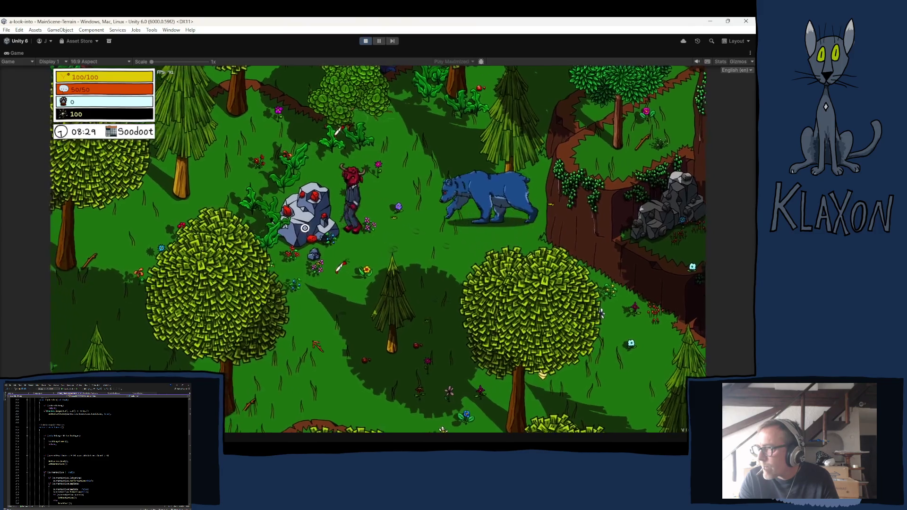
key("a")
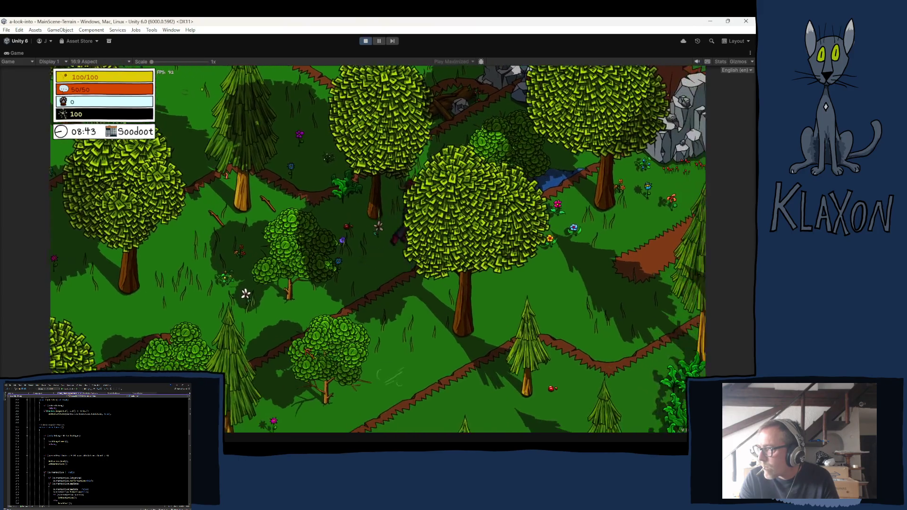
- Walk back to the blue bear, poke it to trigger its minigame, and stop play mode
key("d")
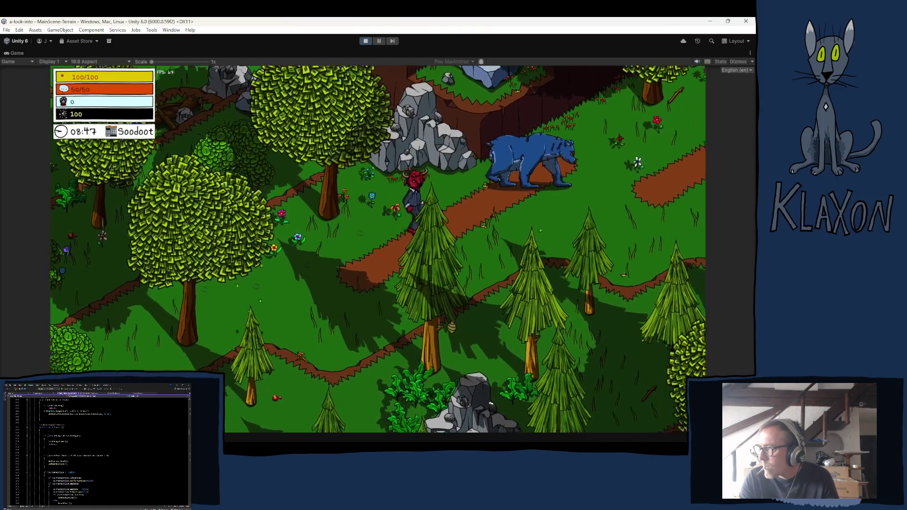
key("w")
key("a")
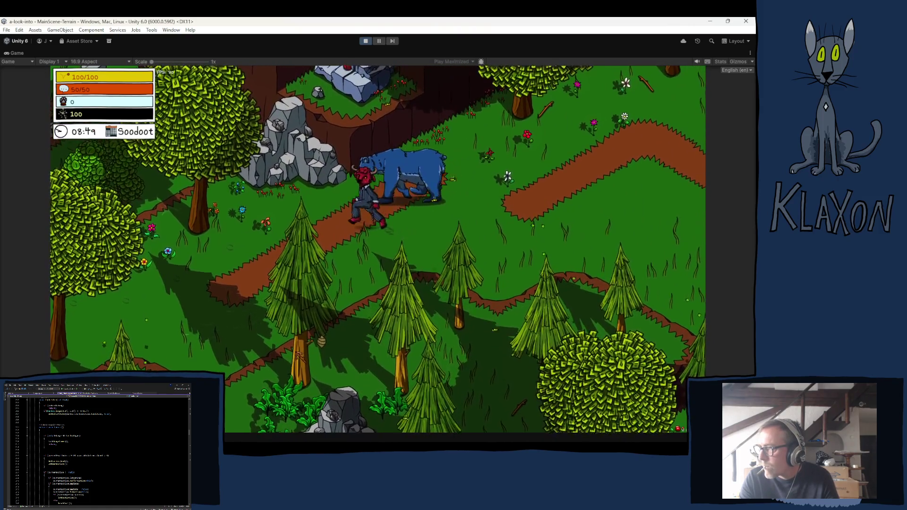
key("a")
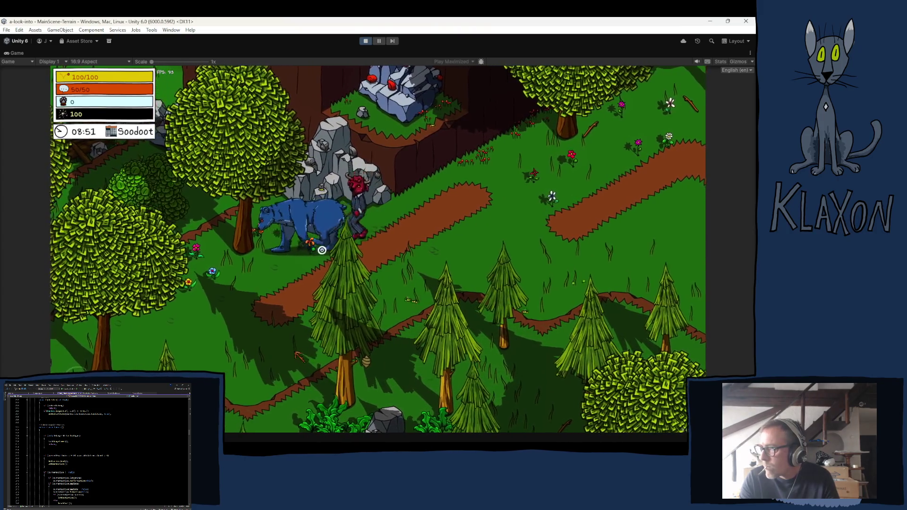
key("a")
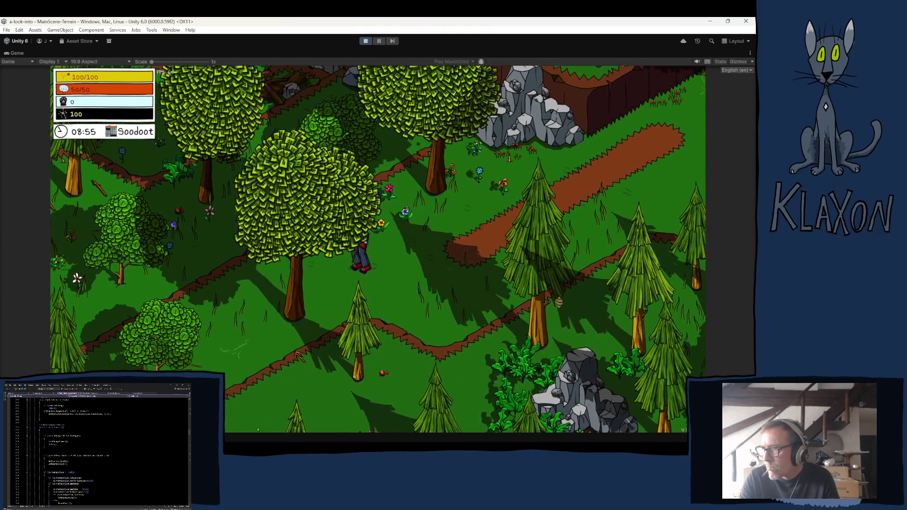
key("a")
key("d")
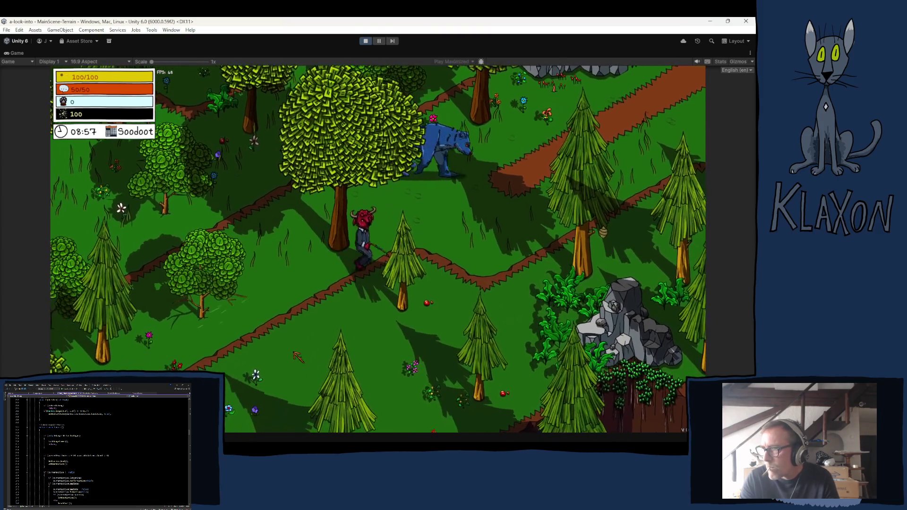
key("d")
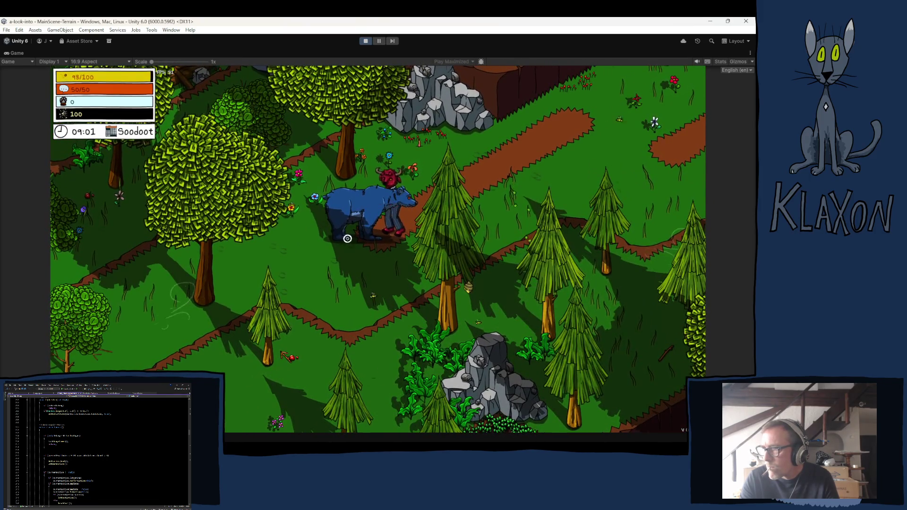
left_click(371, 237)
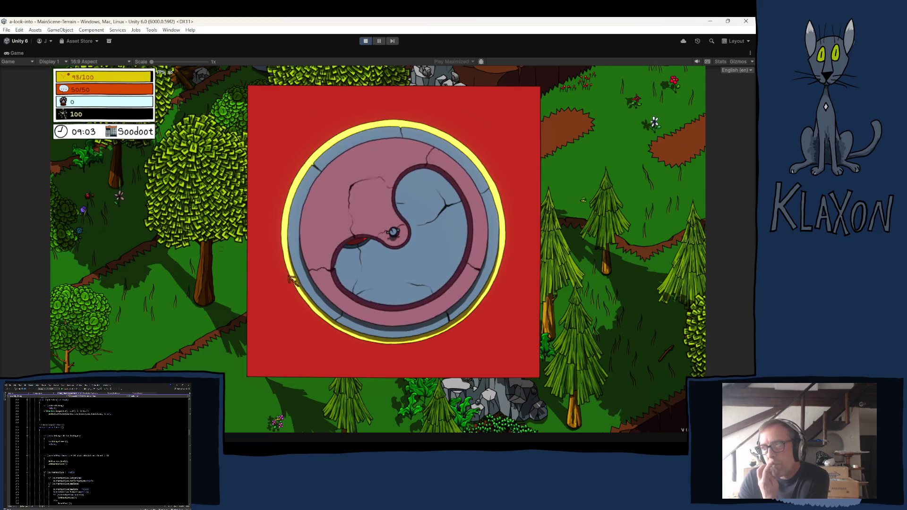
left_click(362, 41)
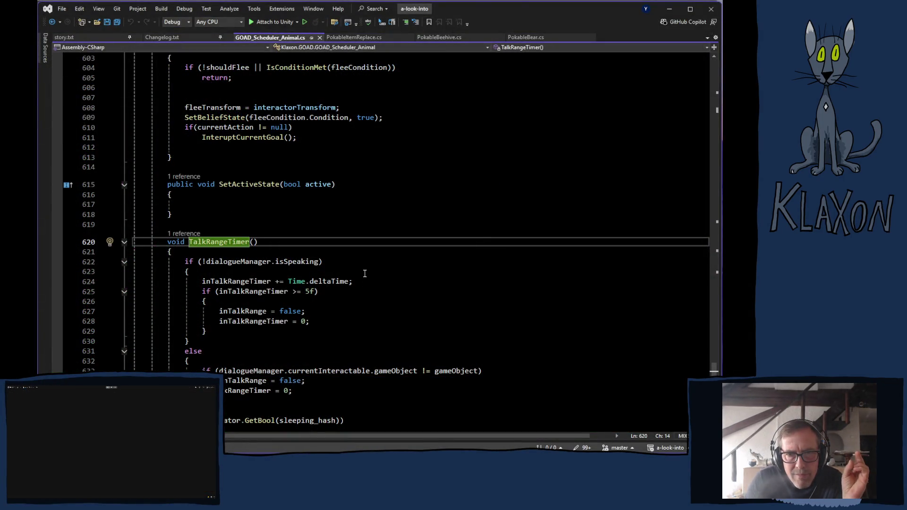
- Scroll to TalkRangeTimer(), which clears inTalkRange once inTalkRangeTimer reaches 5f
scroll(360, 279, "down", 1)
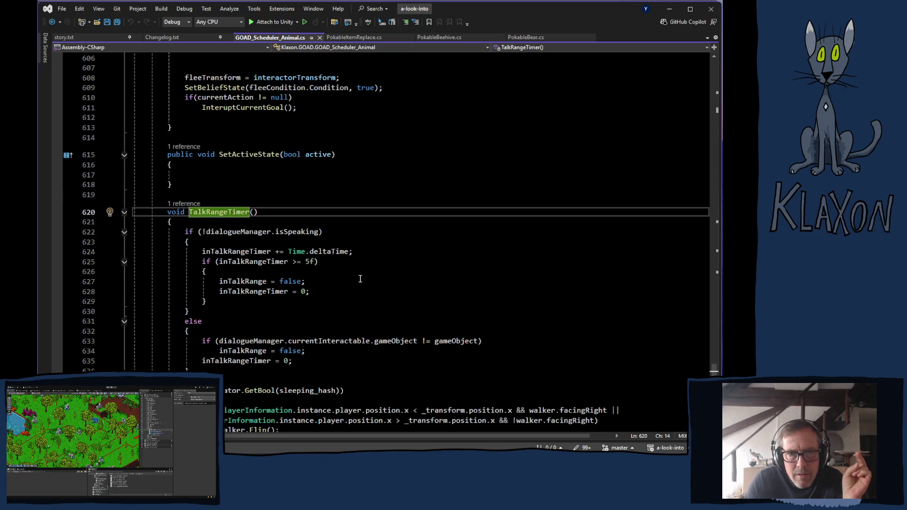
scroll(361, 279, "down", 1)
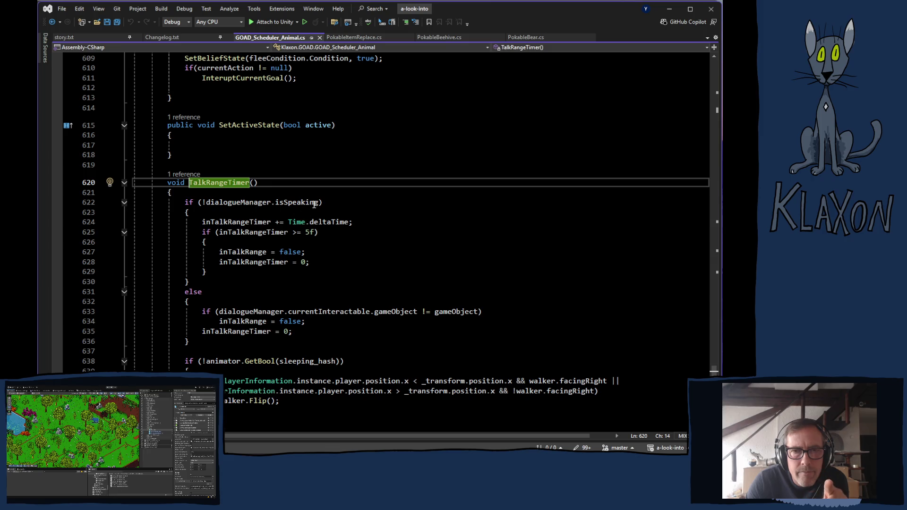
- Select the inTalkRangeTimer reset statement on line 628
mouse_move(317, 204)
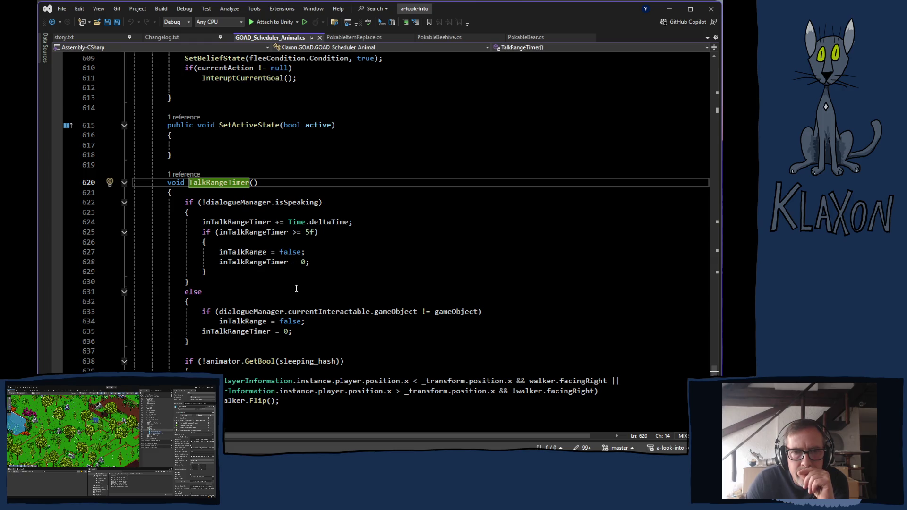
mouse_move(278, 265)
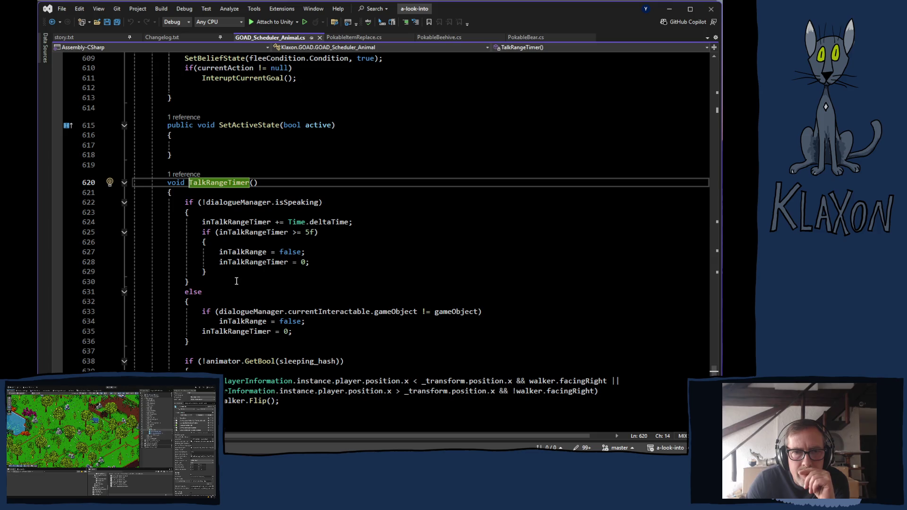
mouse_move(227, 258)
left_click_drag(221, 262, 310, 263)
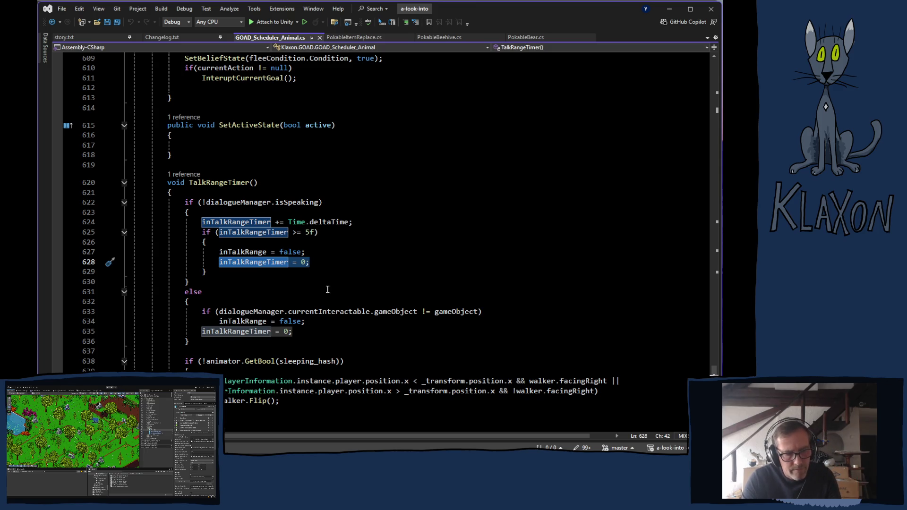
- Scroll up to Update(), where TalkRangeTimer() is called under inTalkRange && hasDialogue
scroll(324, 277, "up", 18)
scroll(331, 270, "up", 20)
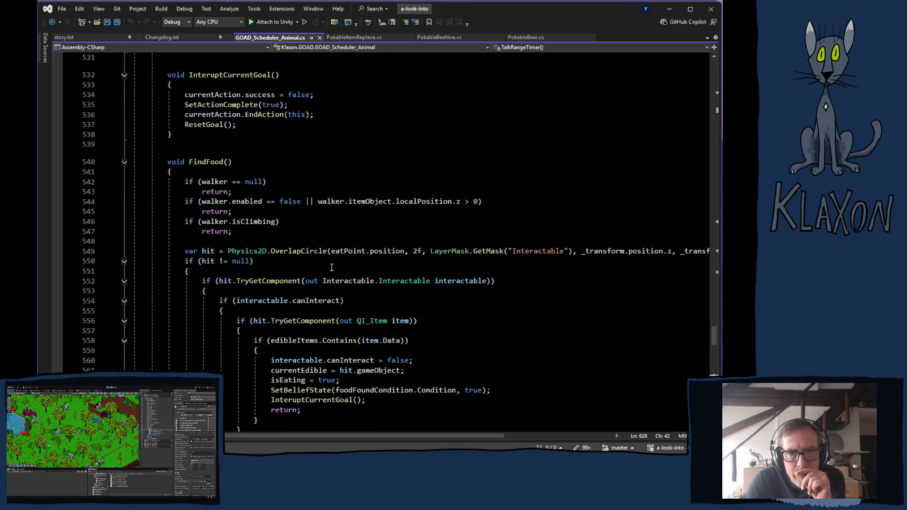
scroll(325, 274, "up", 20)
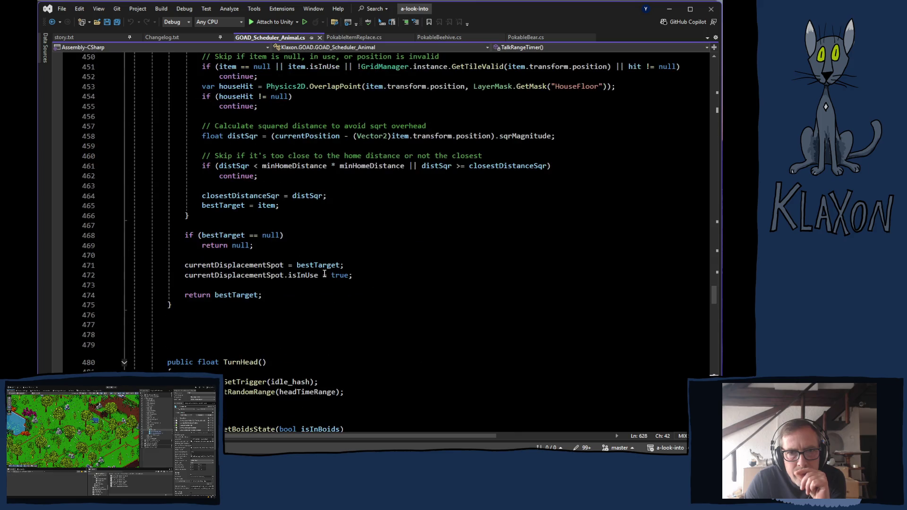
scroll(318, 282, "up", 20)
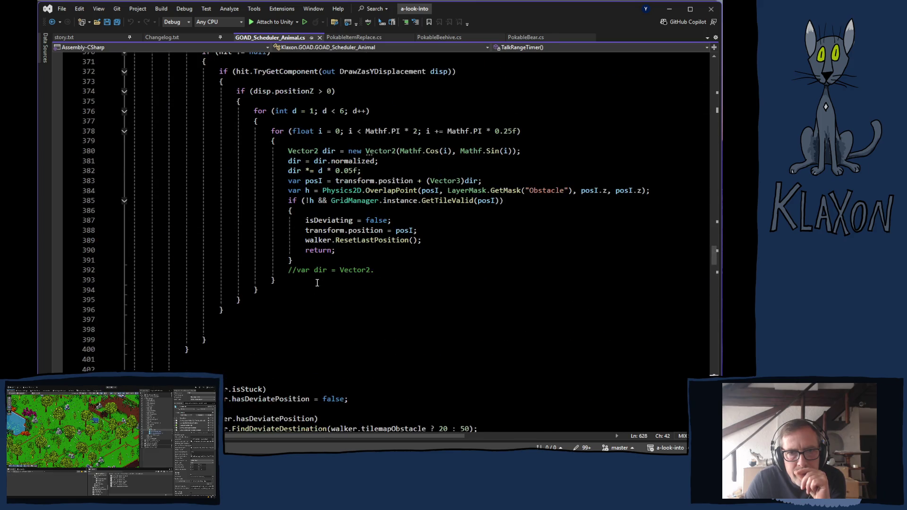
scroll(316, 284, "up", 15)
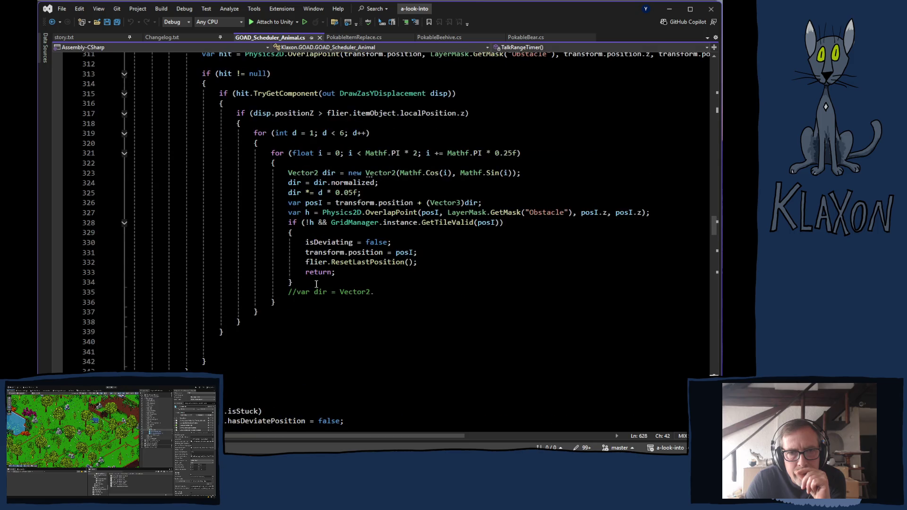
scroll(317, 284, "down", 10)
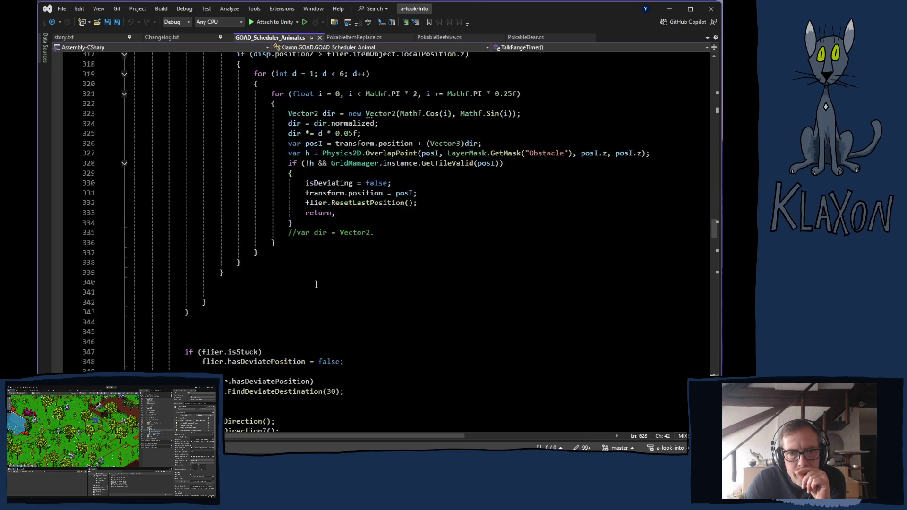
scroll(316, 284, "up", 20)
scroll(316, 287, "up", 9)
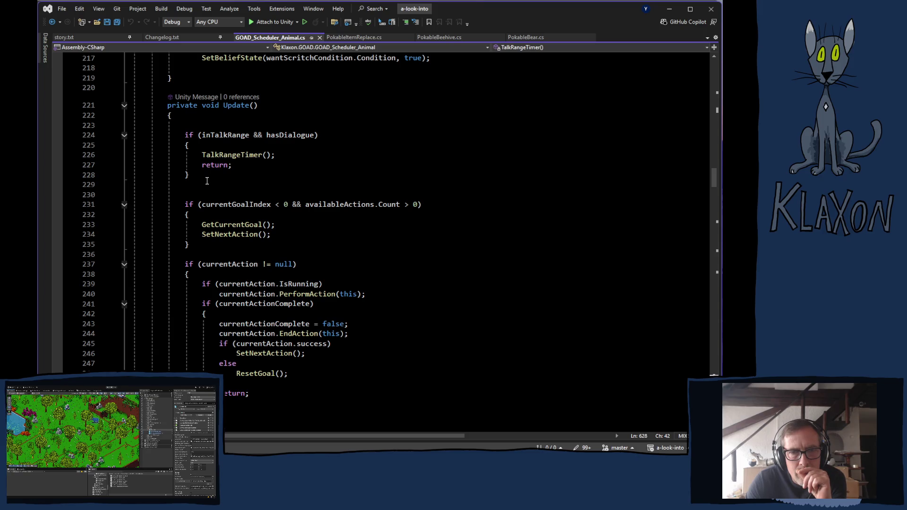
- Add 'inTalkRangeTimer = 0;' on line 229 of Update(), save, and return to Unity
left_click(208, 180)
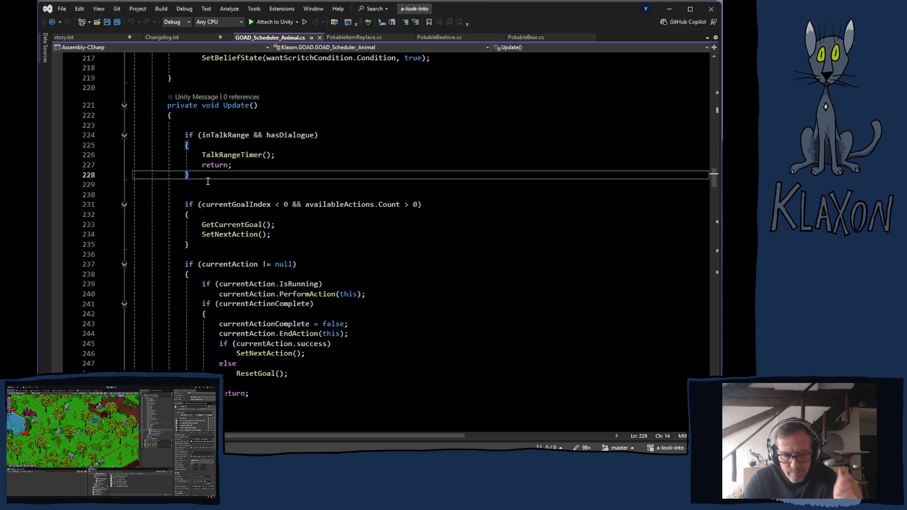
left_click(208, 183)
type("inTalkRangeTimer = 0;")
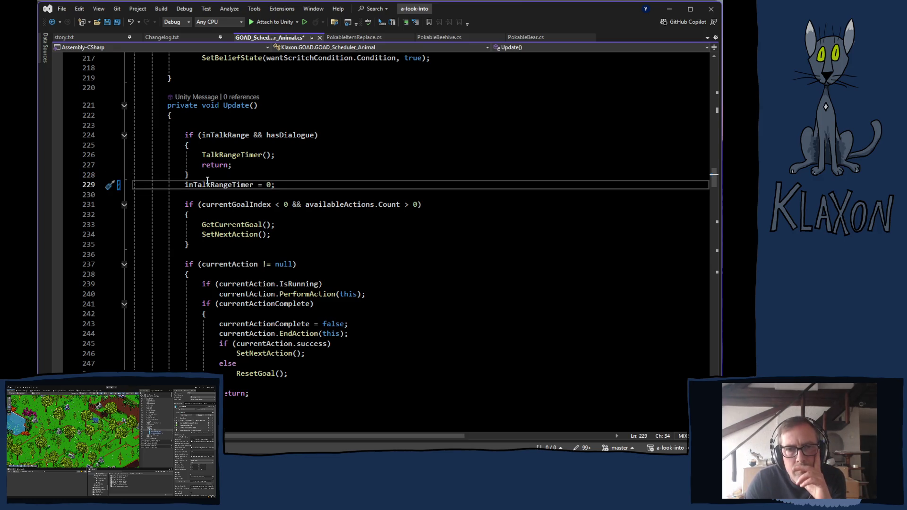
mouse_move(214, 201)
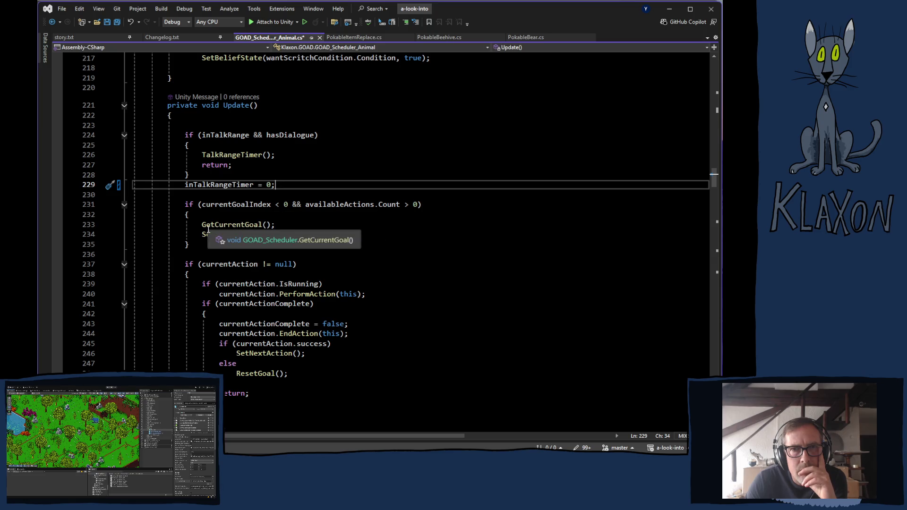
key("ctrl+s")
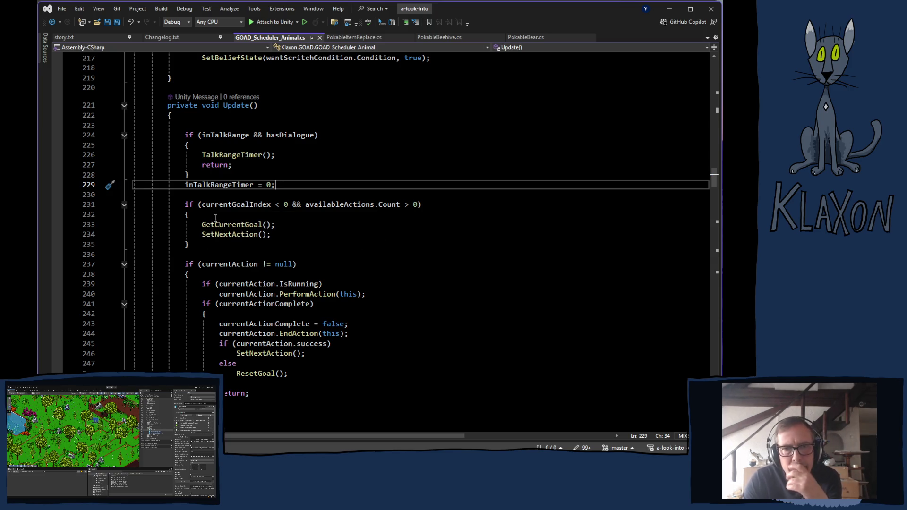
key("alt+Tab")
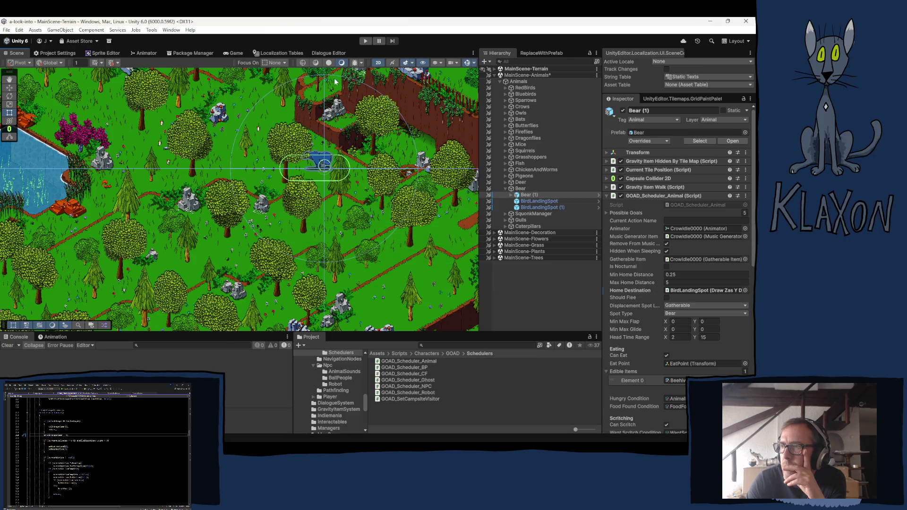
- Start play mode to test the talk-range timer reset on the bear
left_click(365, 41)
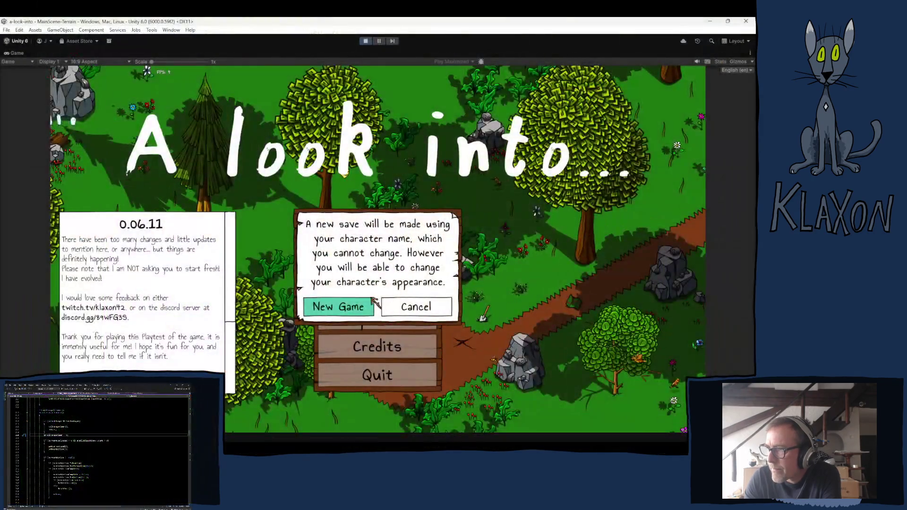
- Start a new save, add the Poking Stick via the debug menu, and verify it in the inventory
left_click(391, 318)
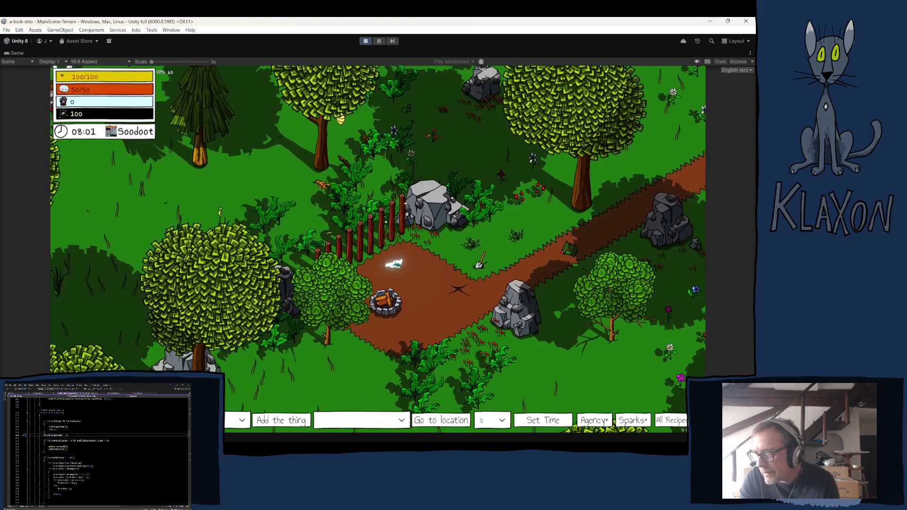
left_click(242, 420)
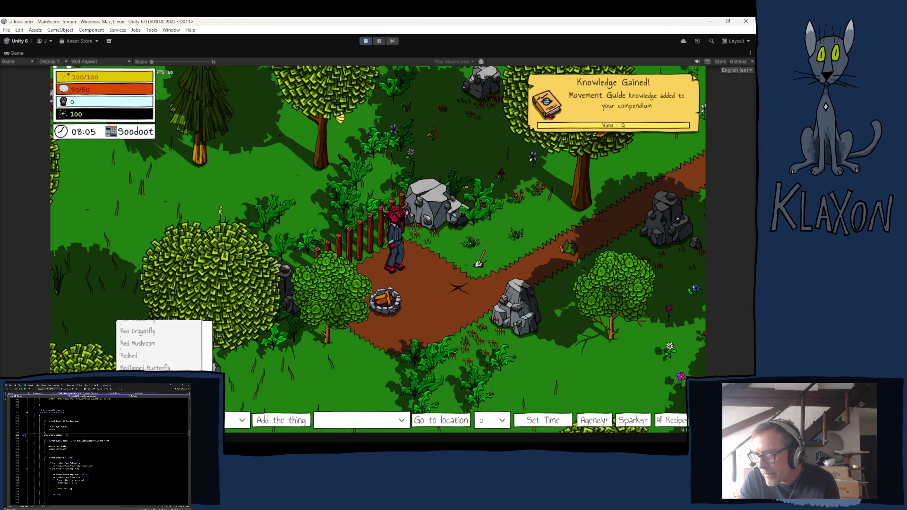
left_click(137, 328)
left_click(281, 420)
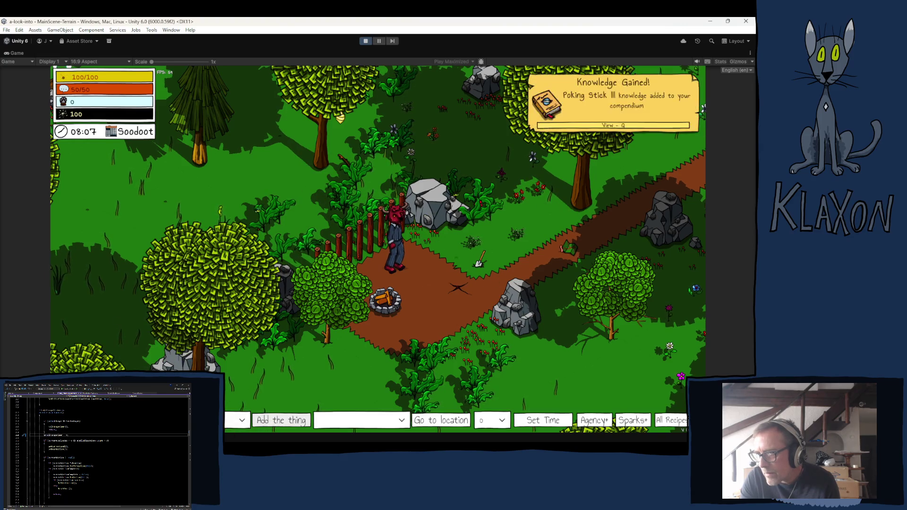
key("Tab")
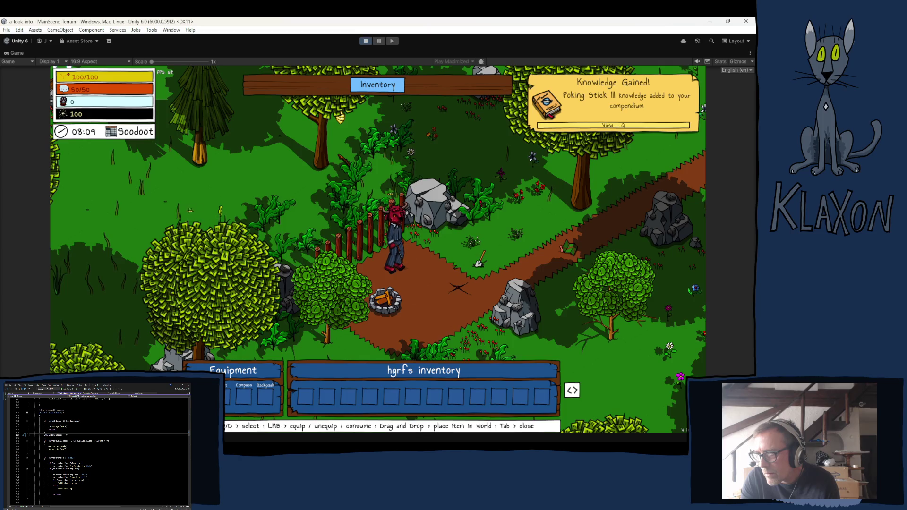
key("Tab")
- Send the player to the Bear Den location beside the blue bear
mouse_move(371, 418)
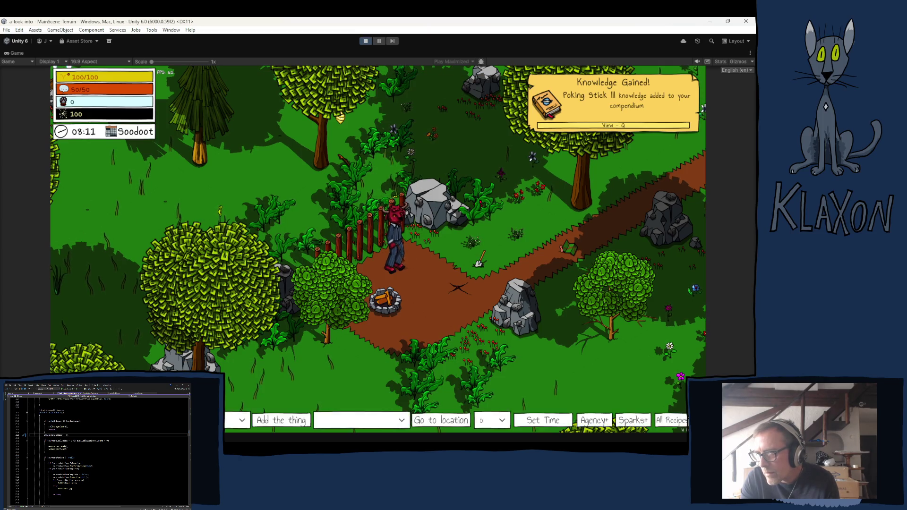
left_click_drag(402, 356, 407, 373)
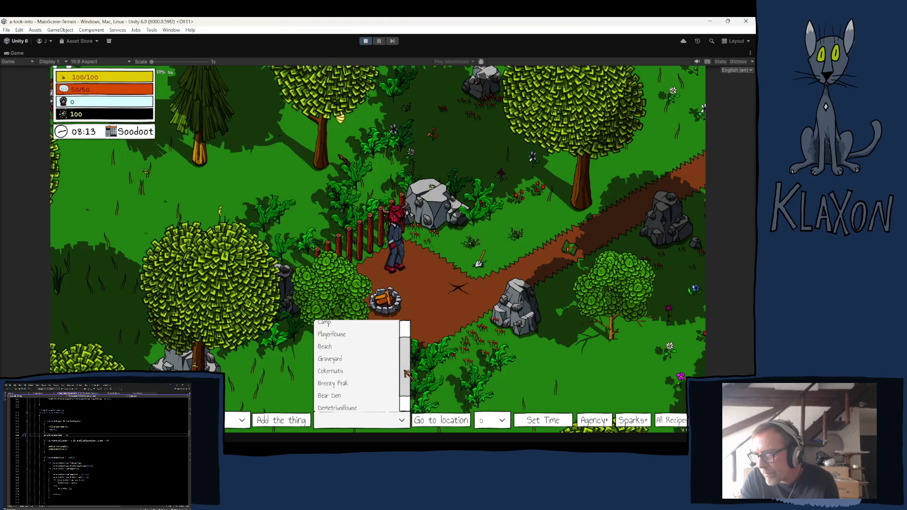
left_click(336, 396)
left_click(442, 420)
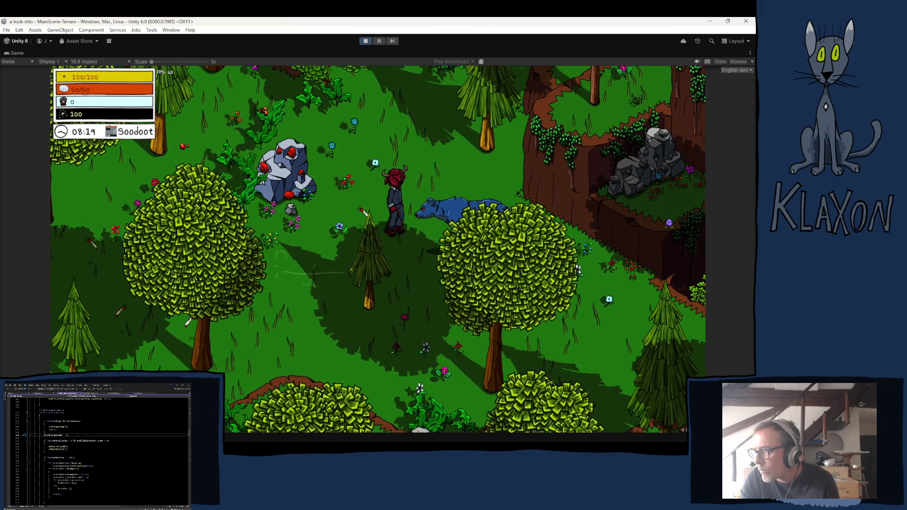
- Walk the player up against the bear, poke it with the stick, and exit Play mode
key("a")
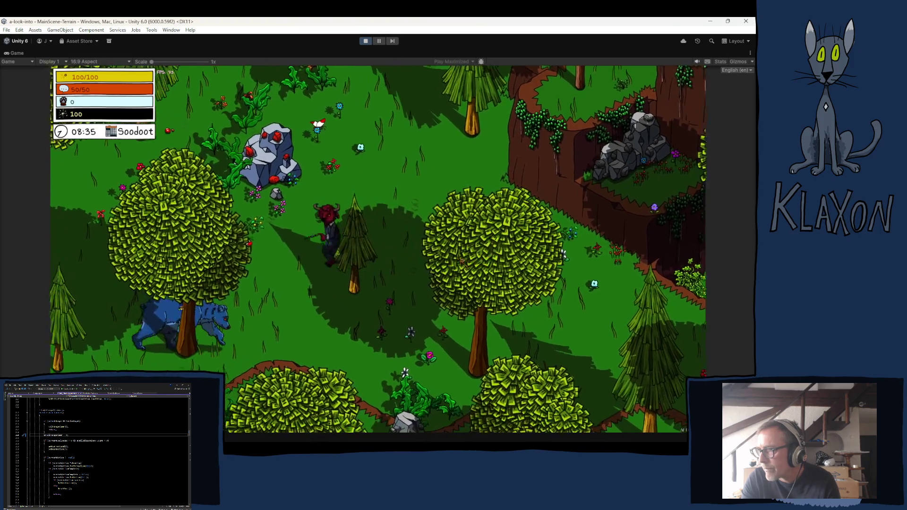
key("a")
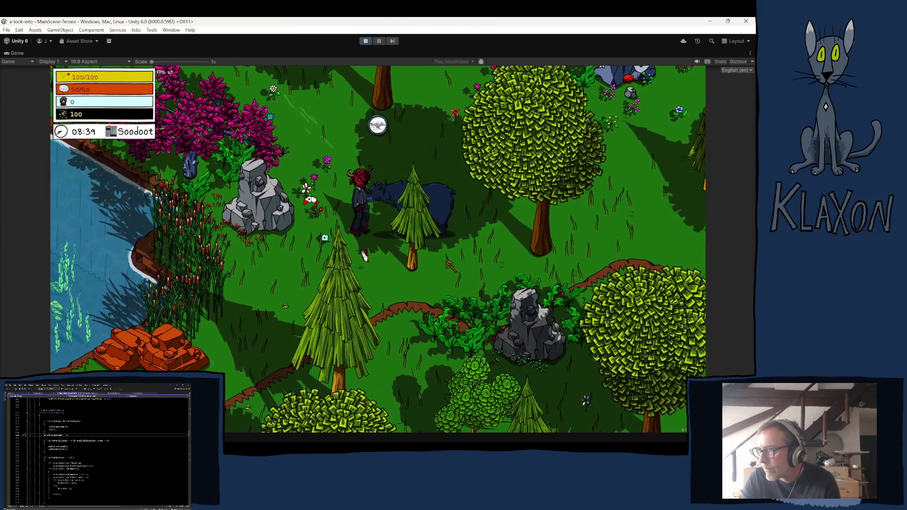
key("a")
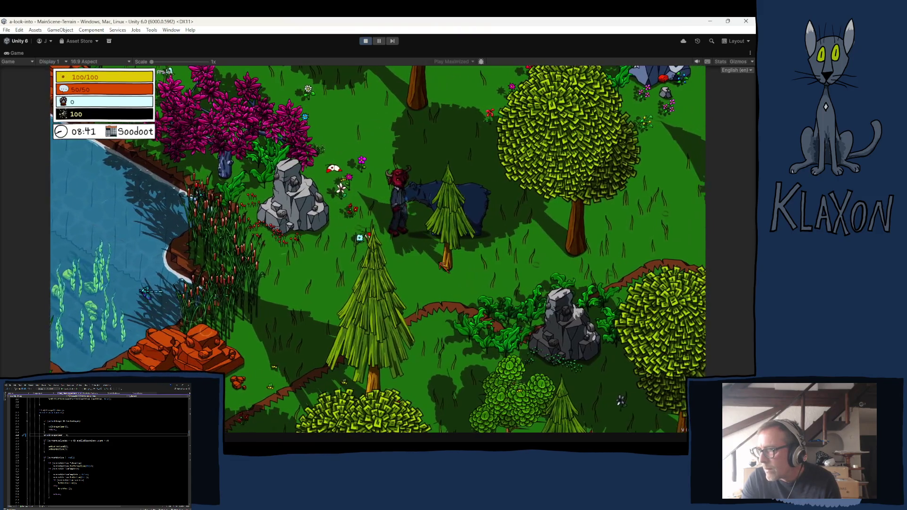
key("d")
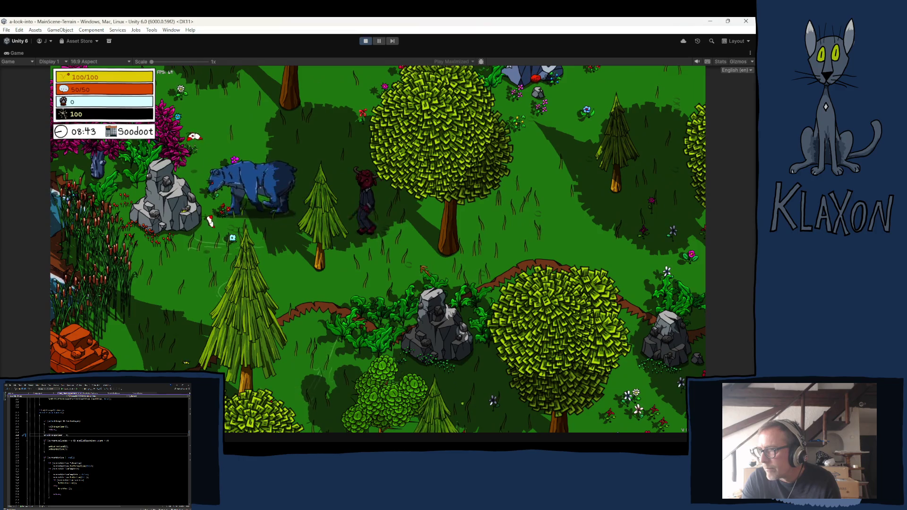
key("a")
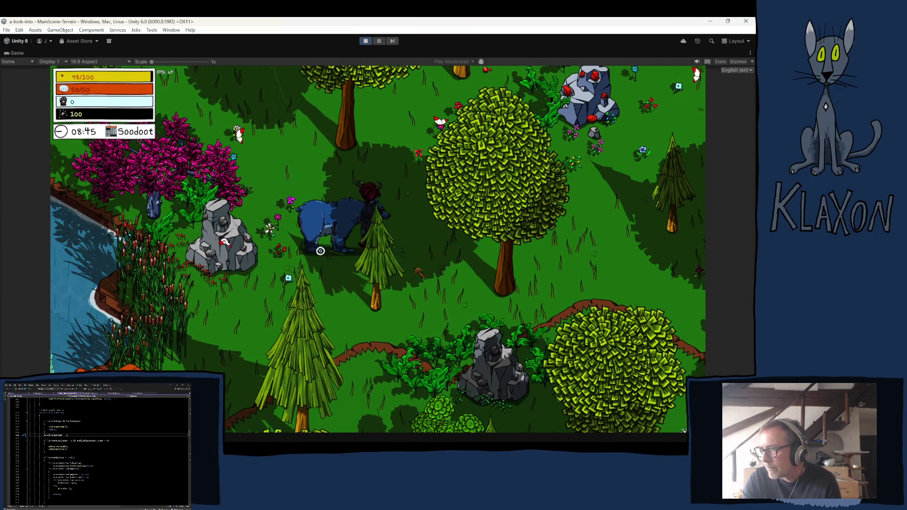
key("e")
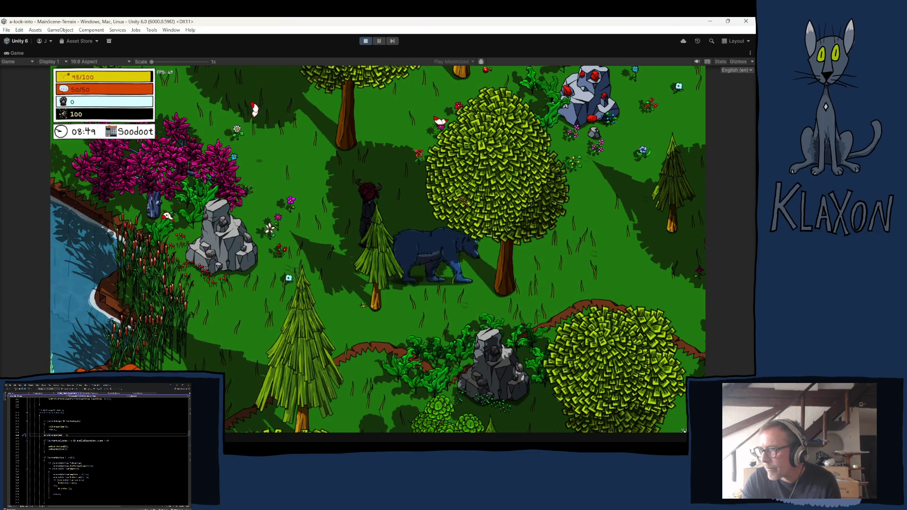
left_click(366, 41)
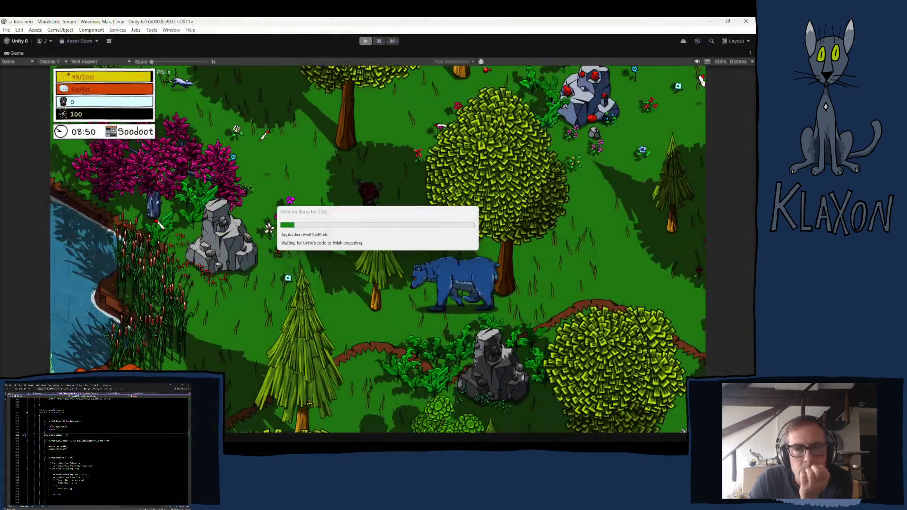
- Review GOAD_Scheduler_Animal.Update near line 229, where inTalkRangeTimer resets to 0 outside talk range
key("Up")
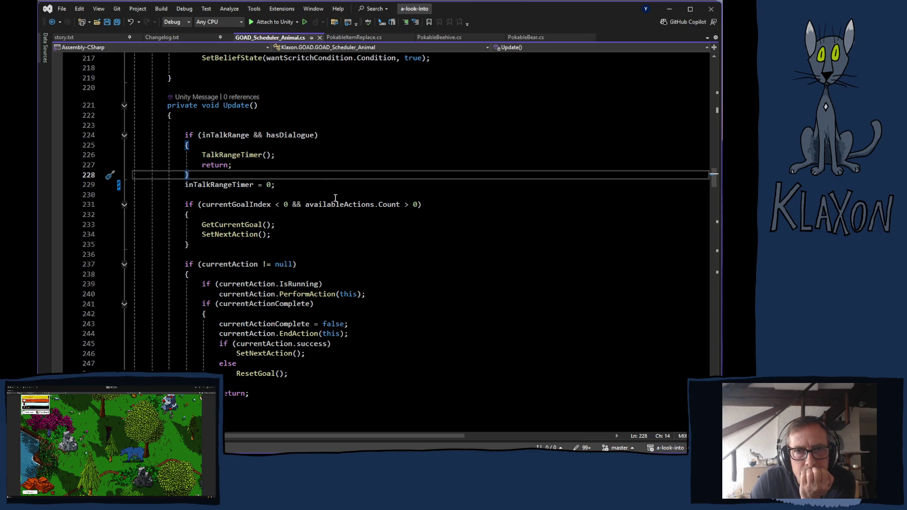
mouse_move(336, 202)
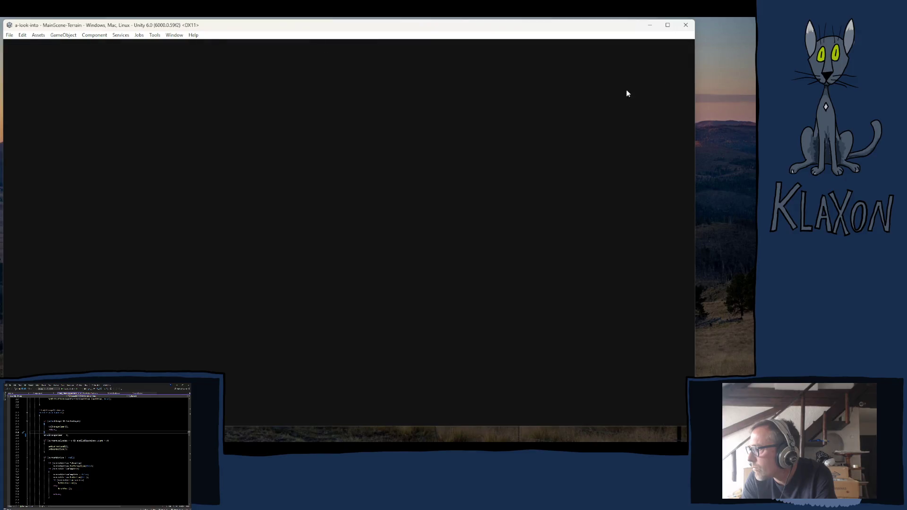
- Expand MainScene-Animals > Animals > Bear in the Hierarchy and select Bear (1)
scroll(226, 184, "down", 8)
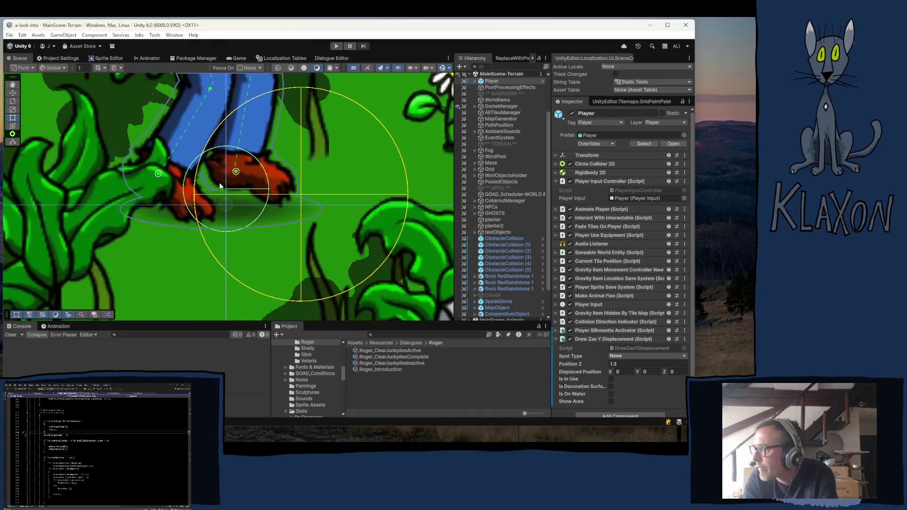
scroll(224, 185, "down", 3)
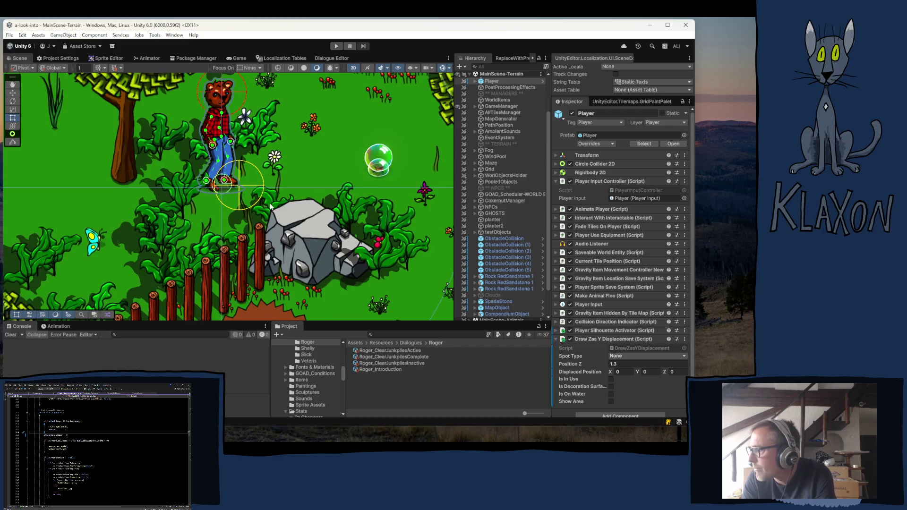
scroll(511, 232, "down", 3)
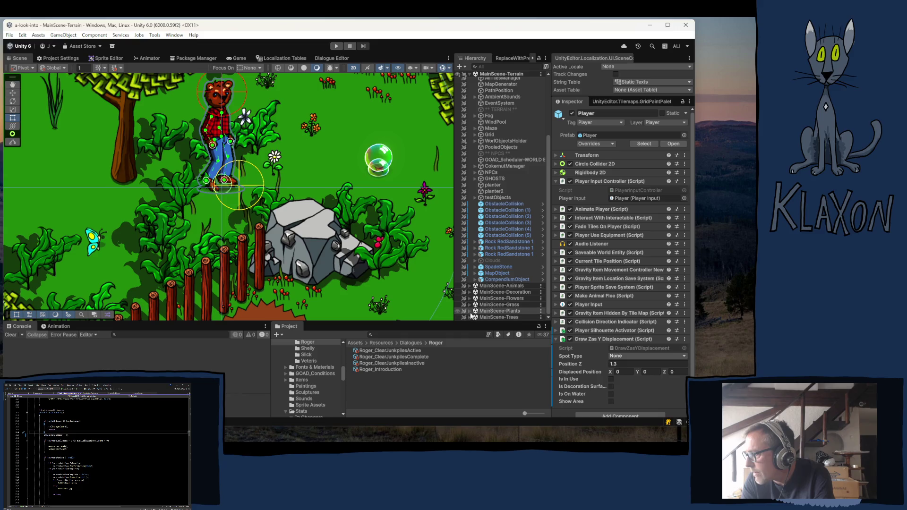
left_click(471, 287)
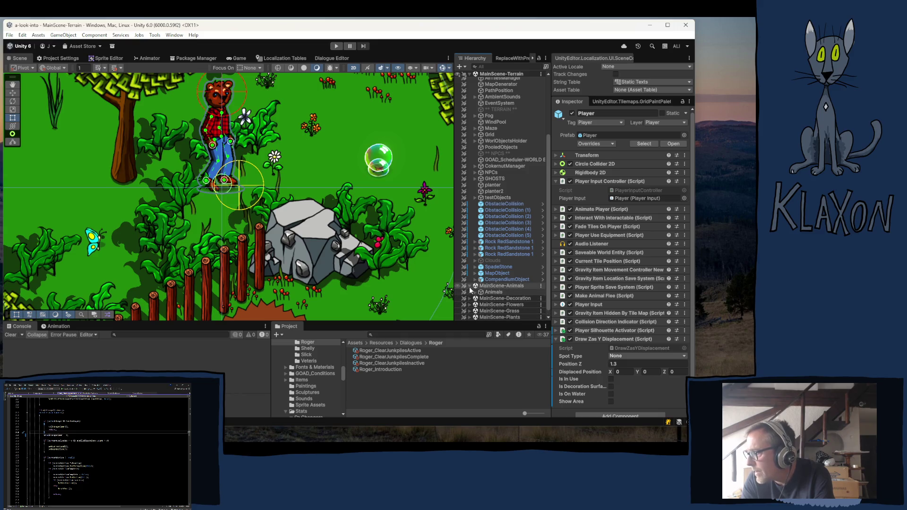
left_click(475, 292)
scroll(475, 299, "down", 5)
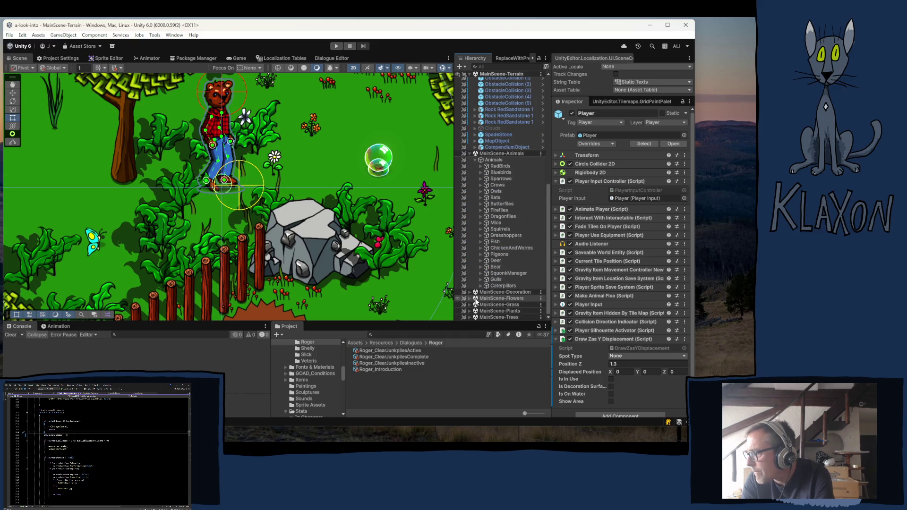
left_click(481, 267)
left_click(501, 274)
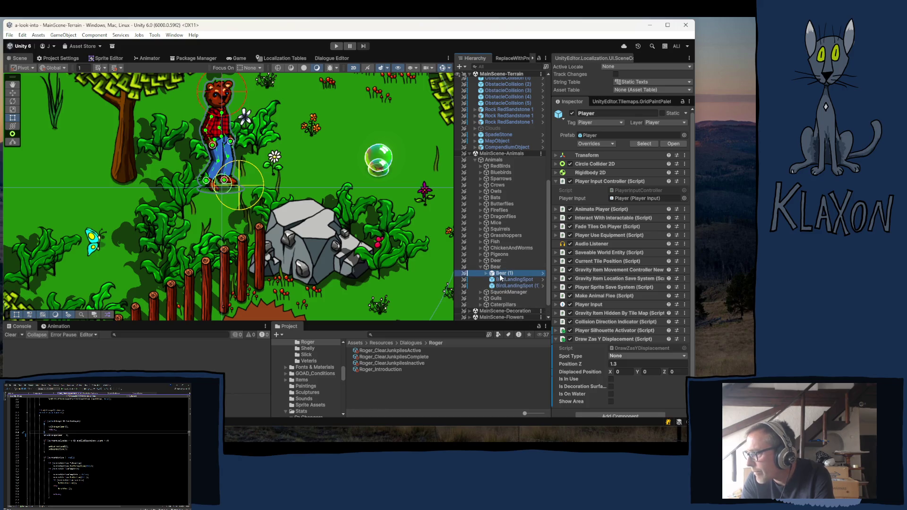
- Collapse the GOAD_Scheduler_Animal and GOAD_Action_Eat components to reveal Pokable Bear
left_click(588, 197)
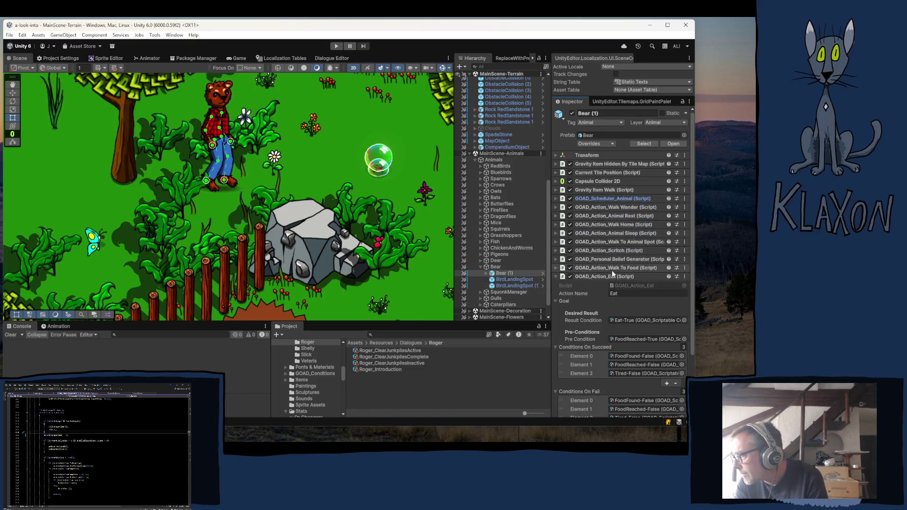
left_click(598, 277)
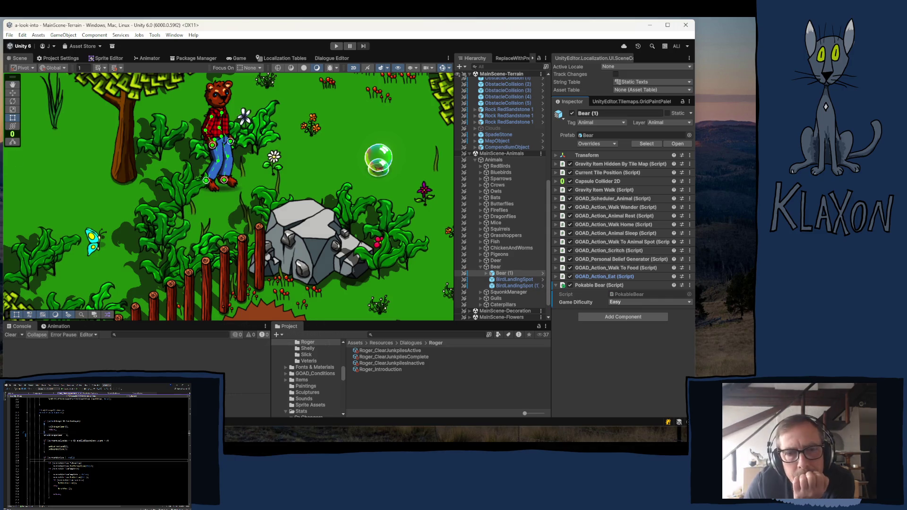
key("alt+Tab")
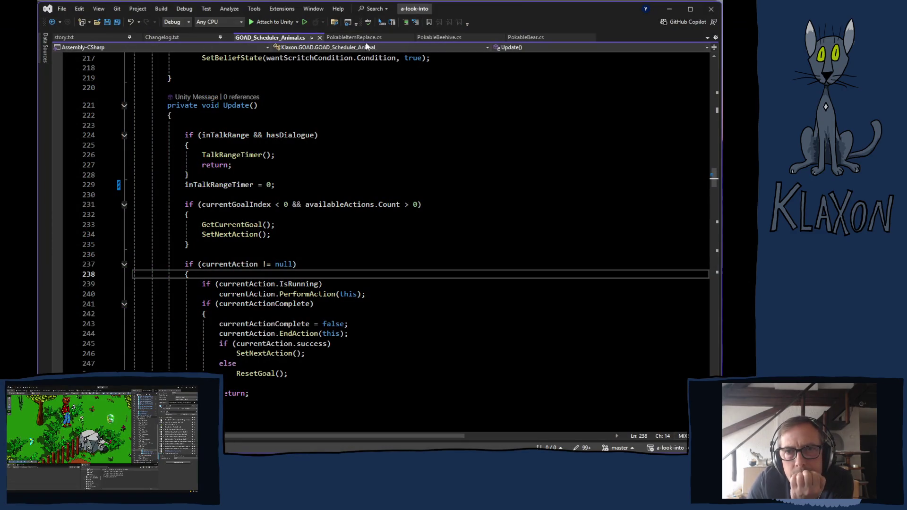
- Close the PokableItemReplace.cs and PokableBeehive.cs tabs, leaving PokableBear.cs in view
left_click(410, 37)
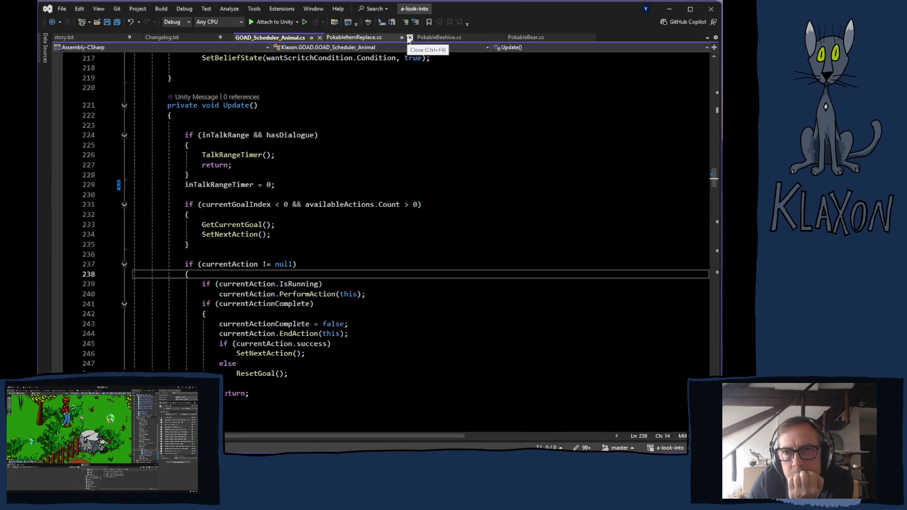
left_click(410, 38)
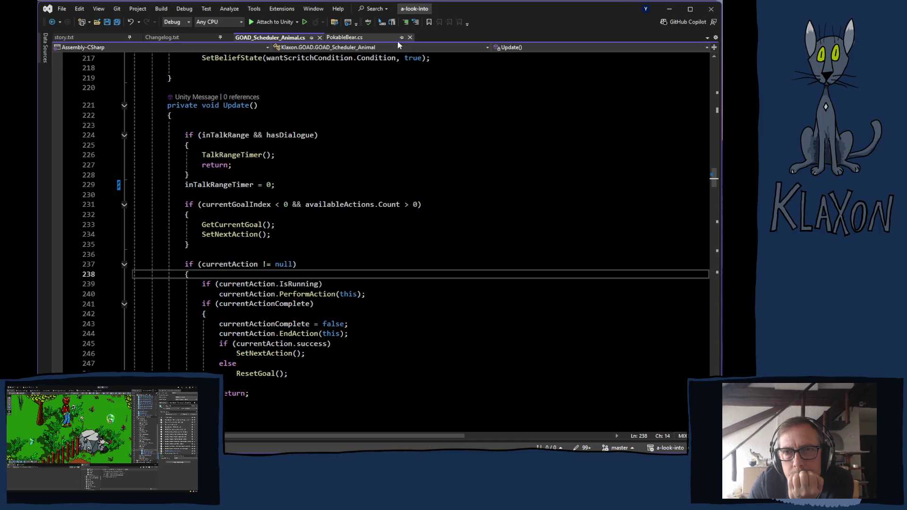
left_click(349, 38)
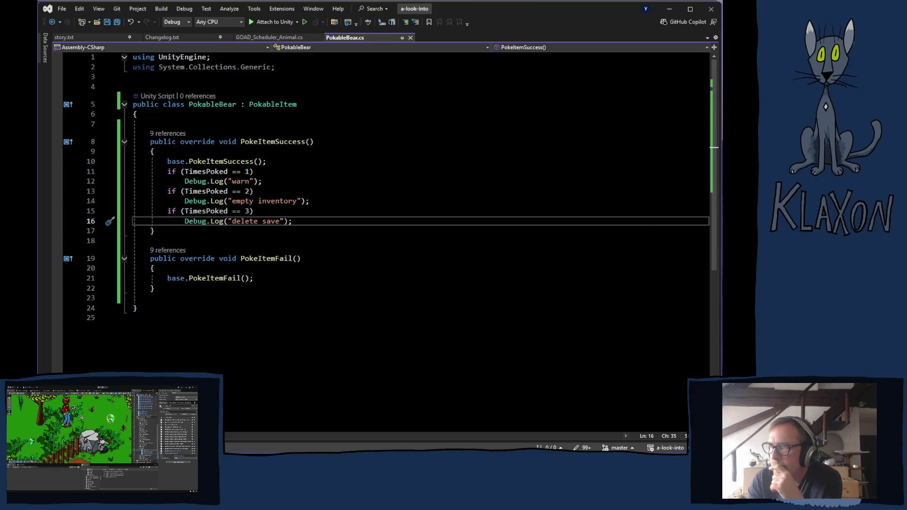
- Switch back to Unity to check Bear (1)'s Pokable Bear component after the TimesPoked edits
key("alt+Tab")
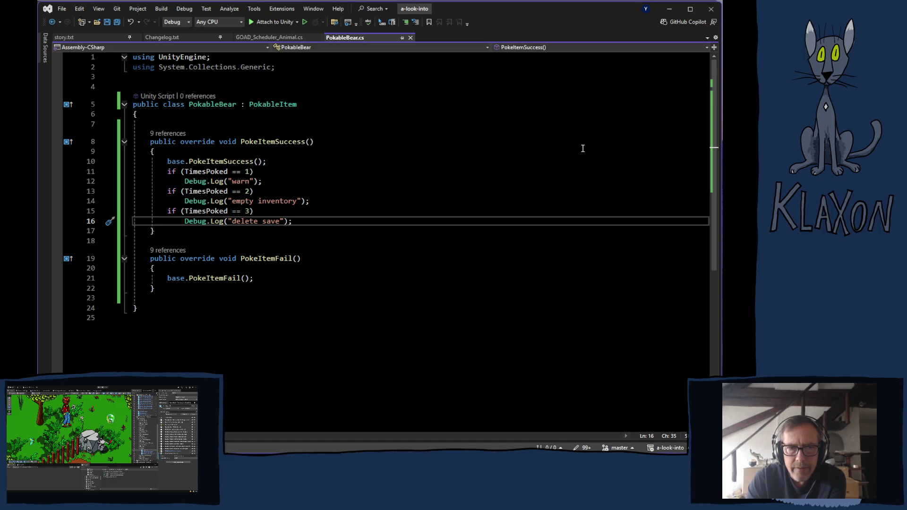
key("alt+Tab")
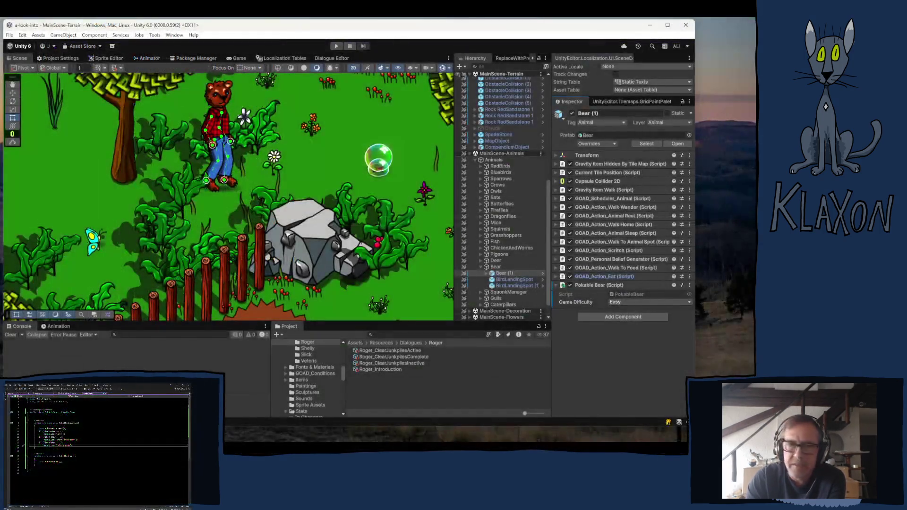
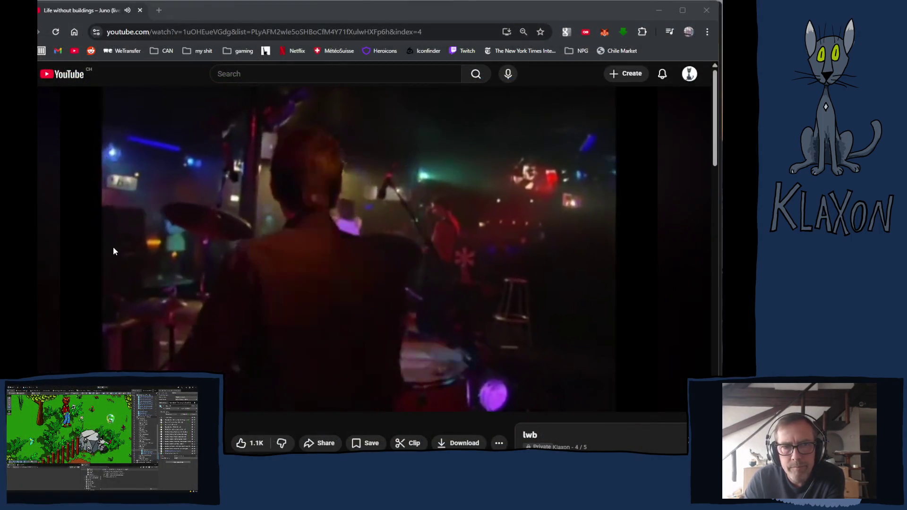
- Switch from the YouTube video to the Unity editor and enable Collapse in the Console
left_click(396, 7)
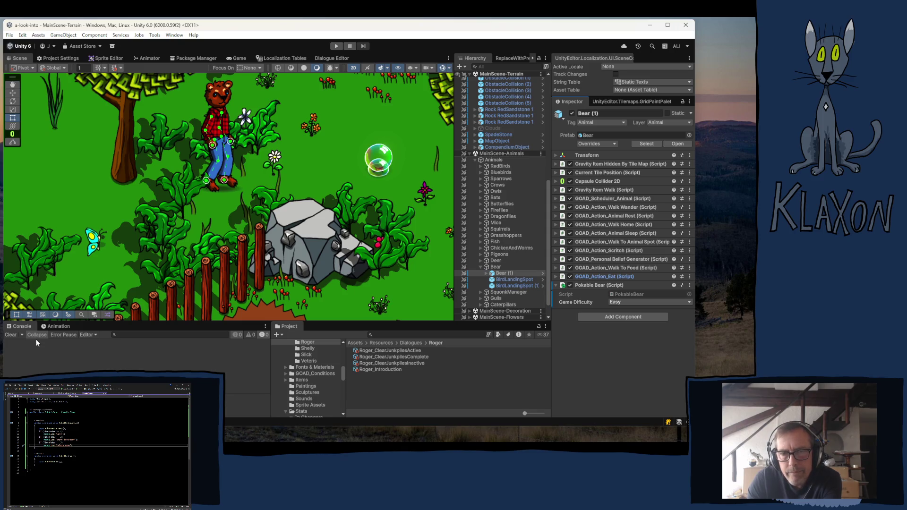
left_click(37, 335)
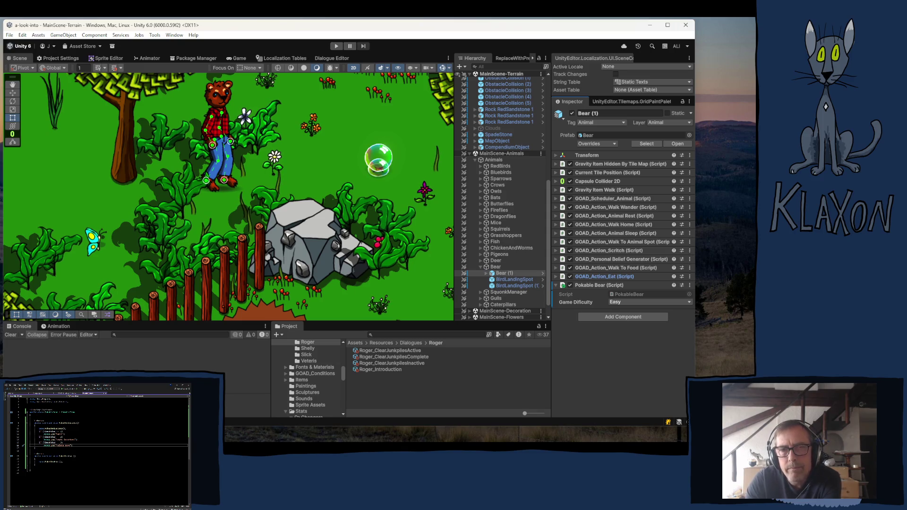